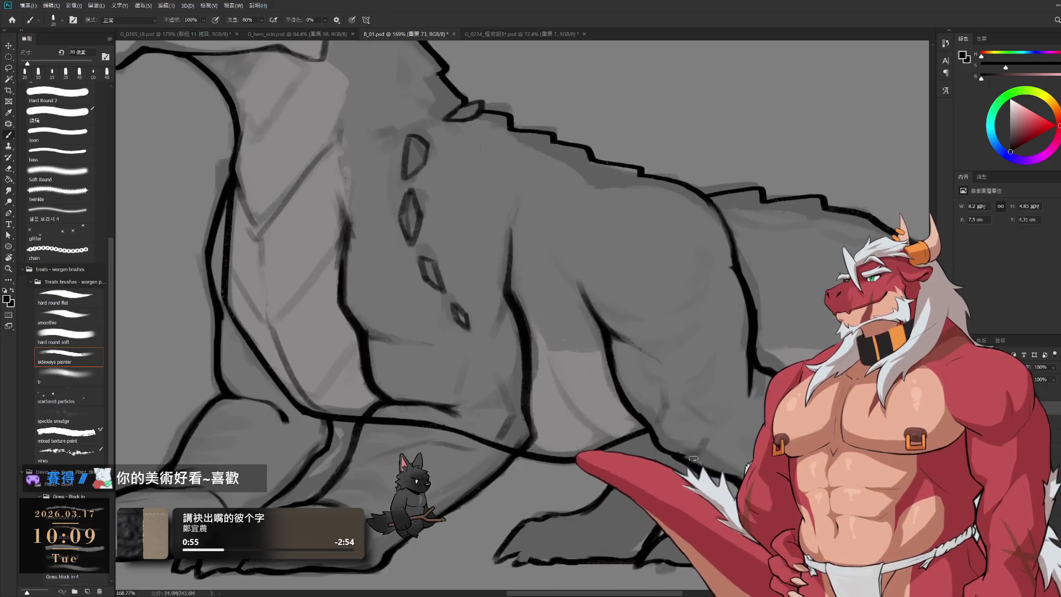
Zoom into the front legs and redraw a leg line with the brush
key(e)
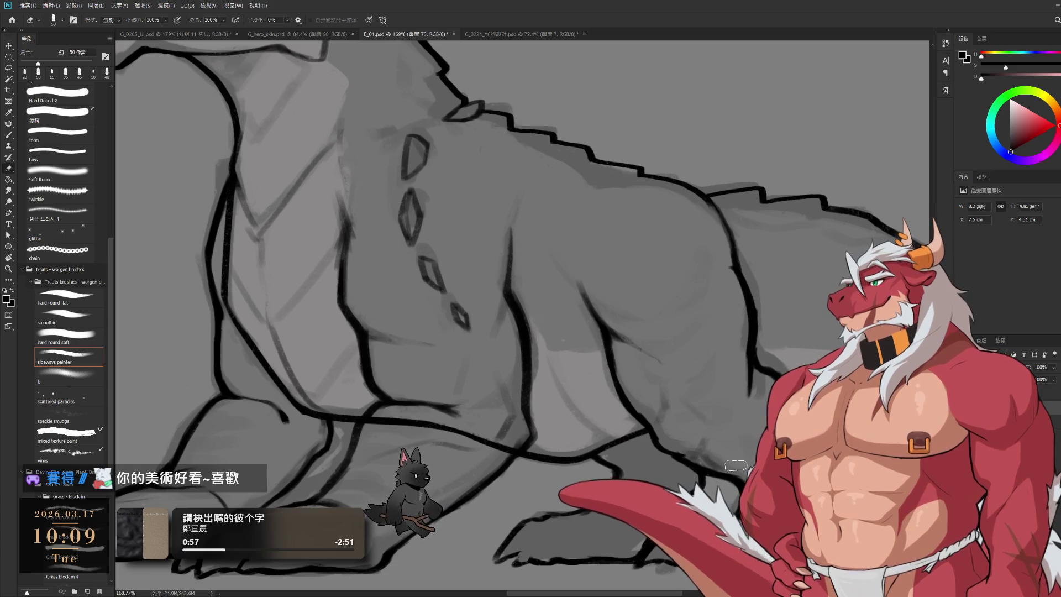
scroll(736, 466, down, 5)
scroll(714, 367, up, 3)
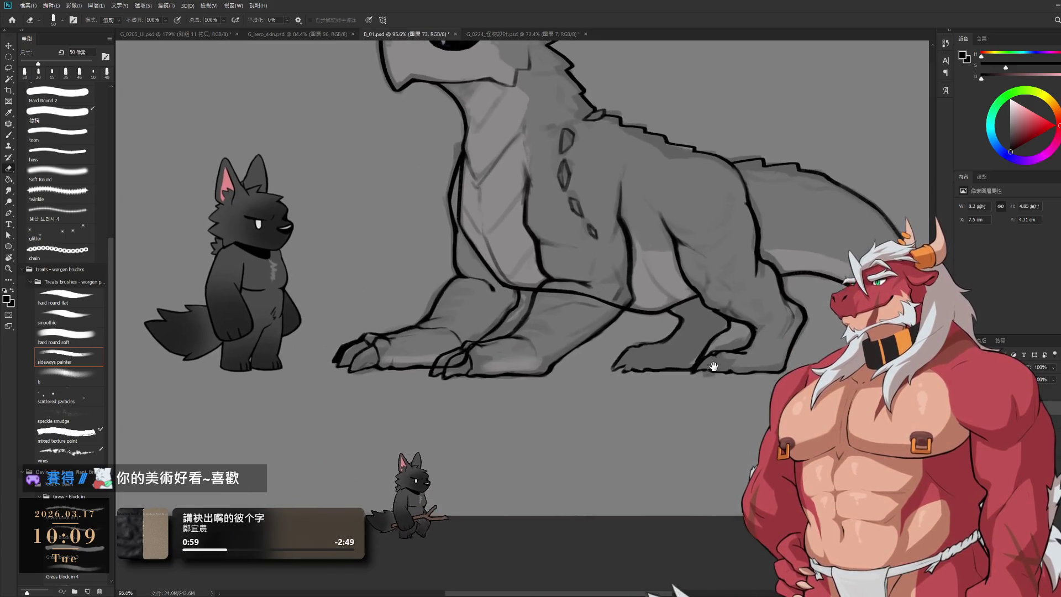
scroll(714, 366, up, 3)
key(b)
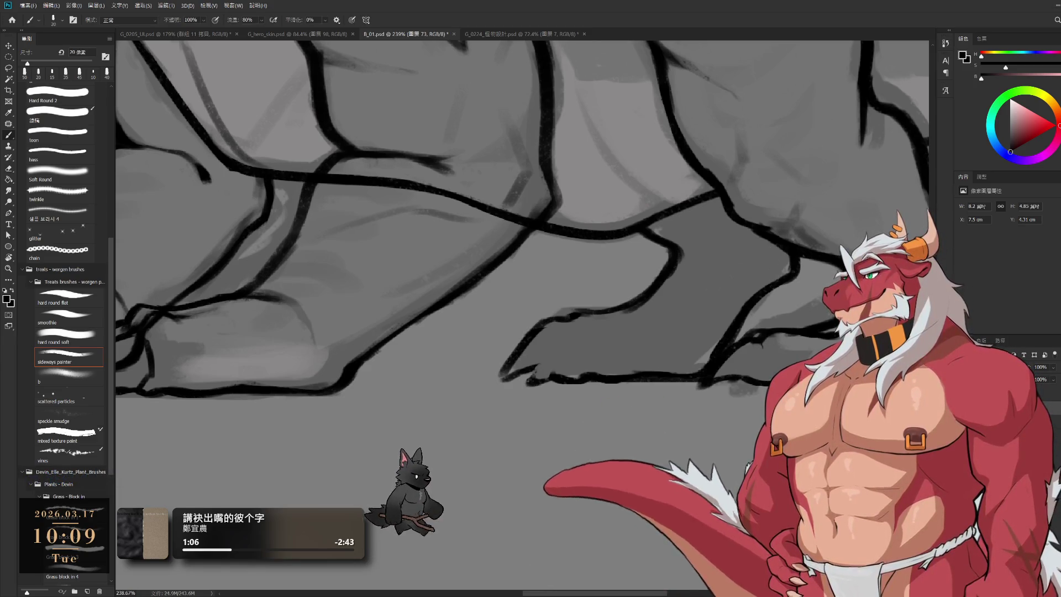
drag(708, 352, 627, 301)
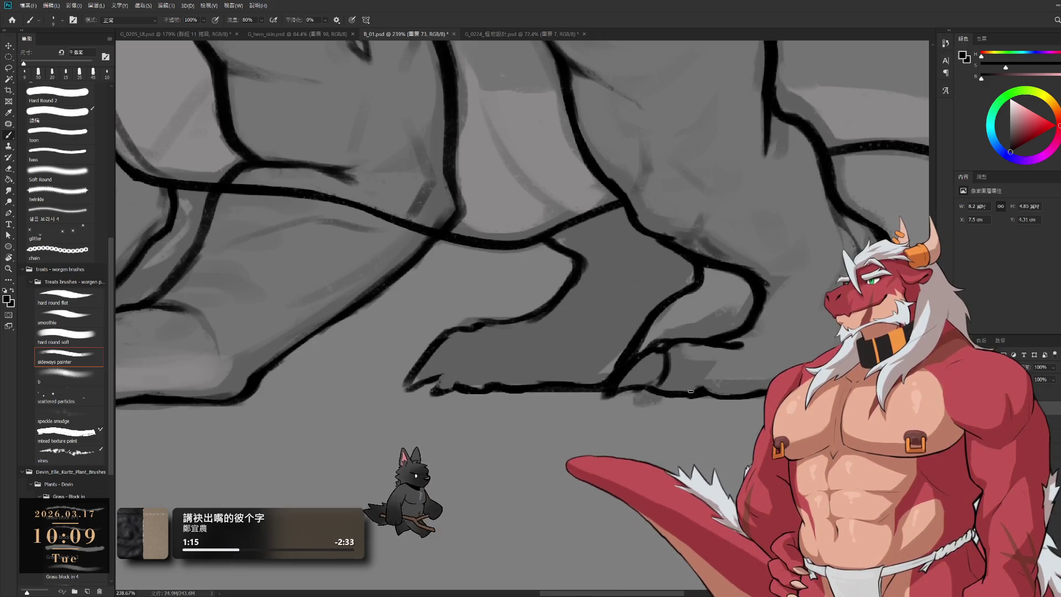
Alternate eraser and brush to add a short thin line on the paw, adjusting brush size
key(e)
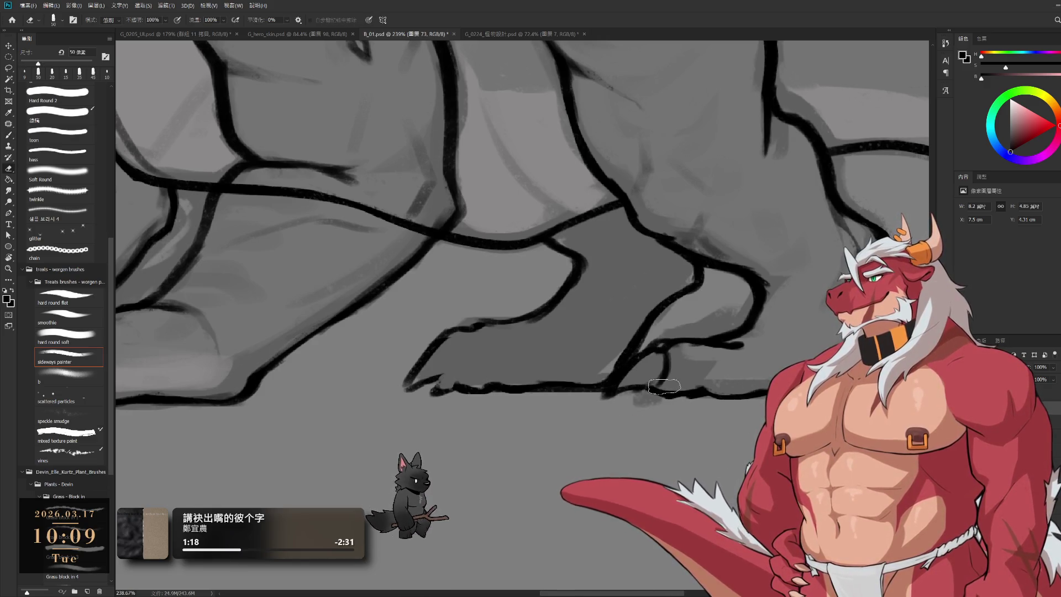
key(b)
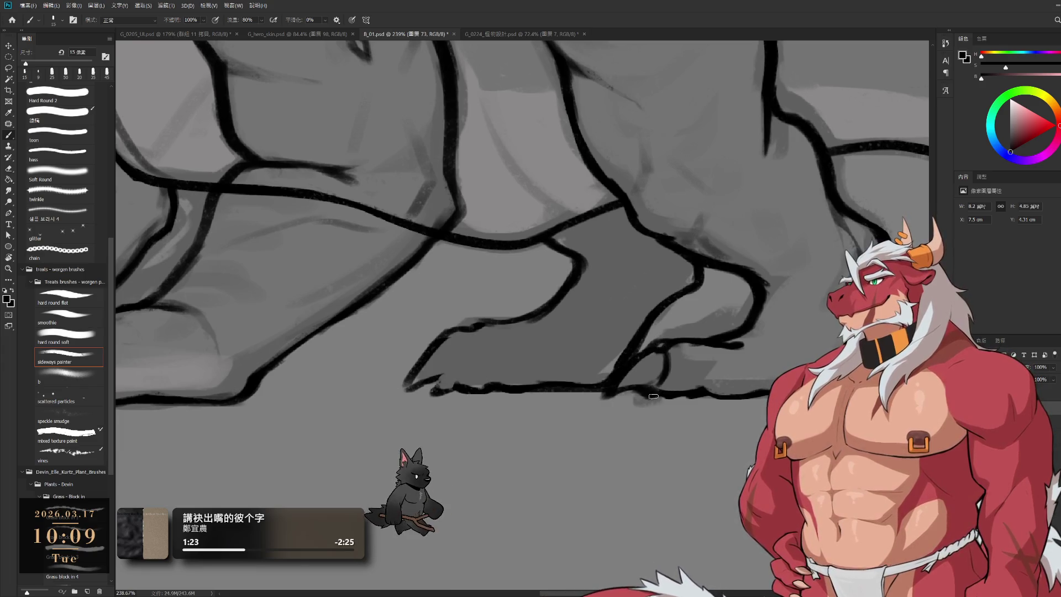
key(e)
key(b)
drag(662, 383, 666, 352)
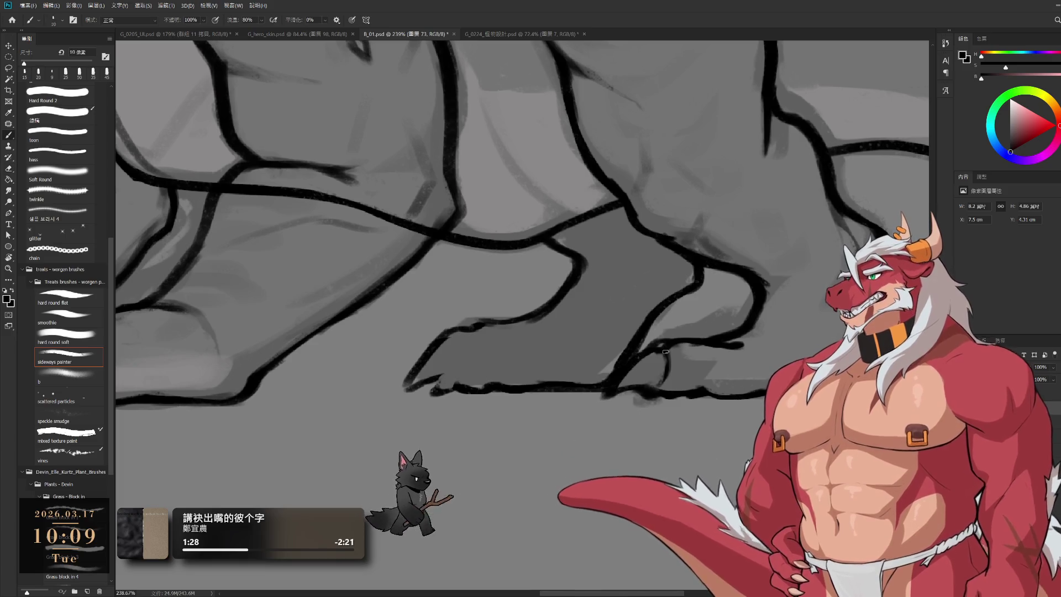
key(bracketleft)
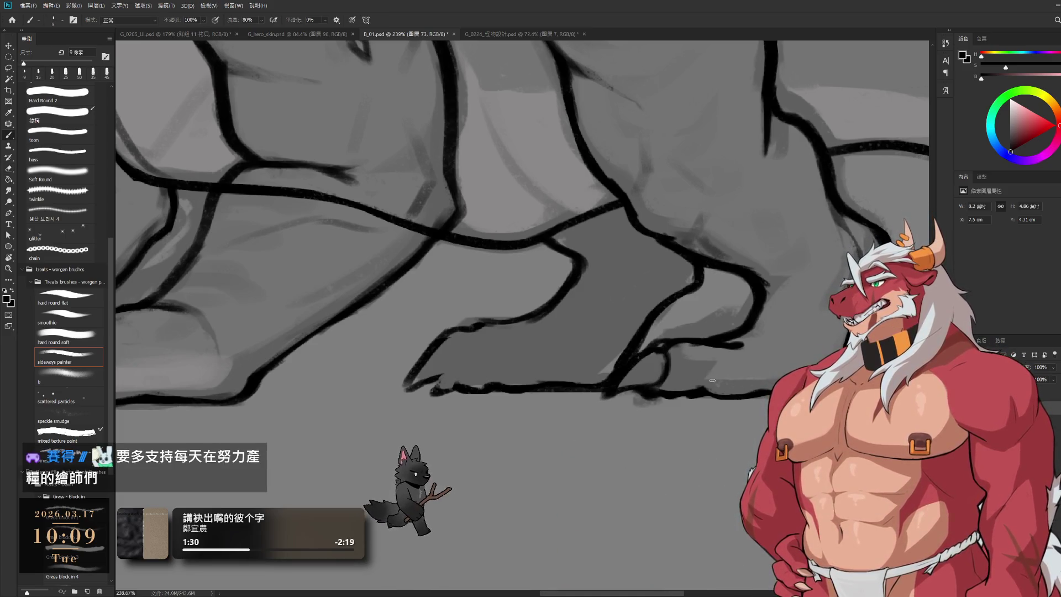
key(bracketright)
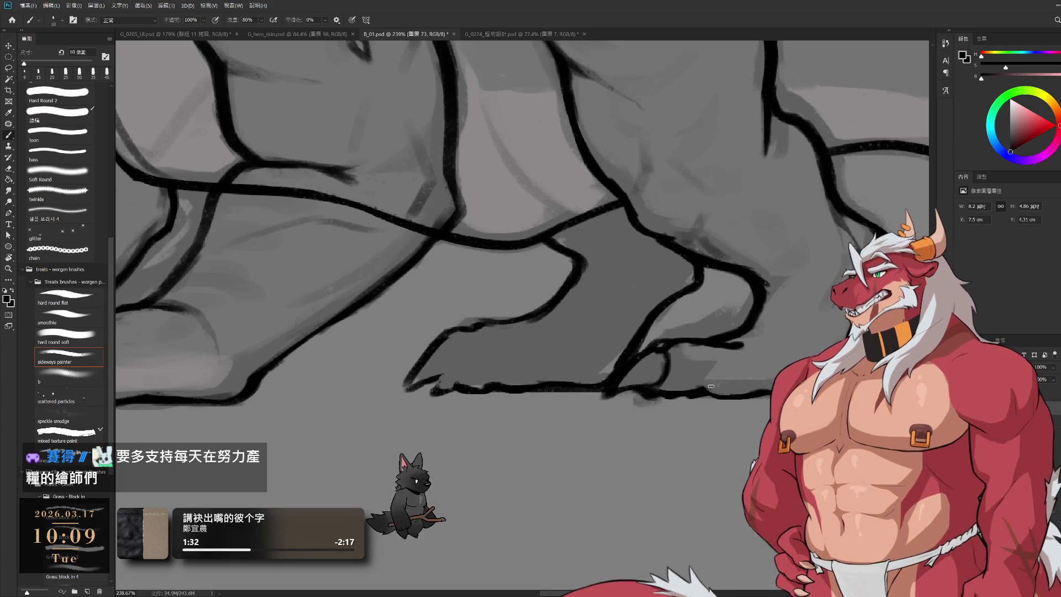
Widen the brush to 15 px, touch up the paw lines, then zoom out to the whole creature
key(e)
key(b)
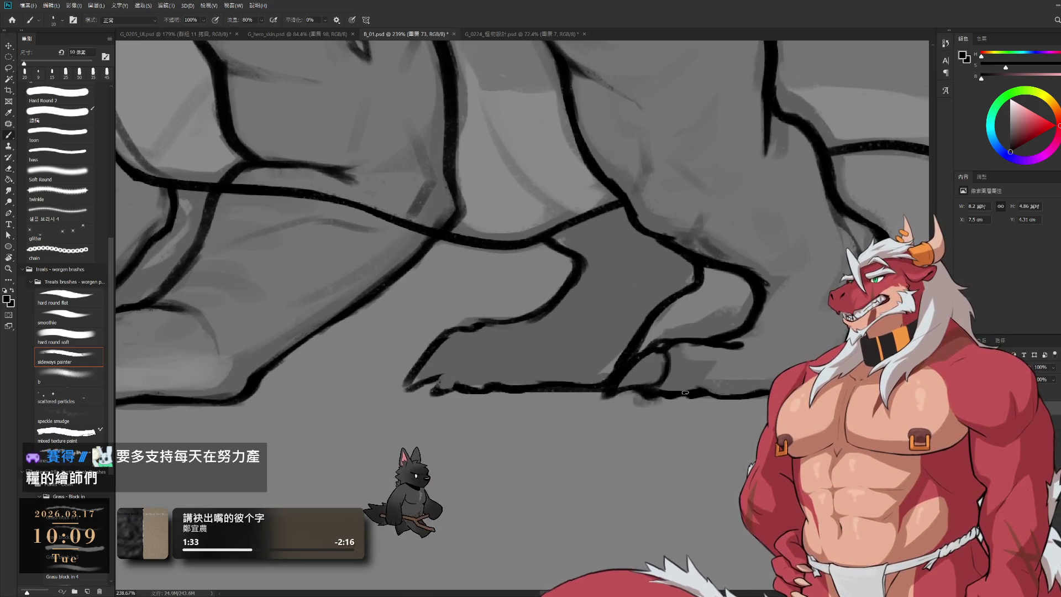
key(bracketright)
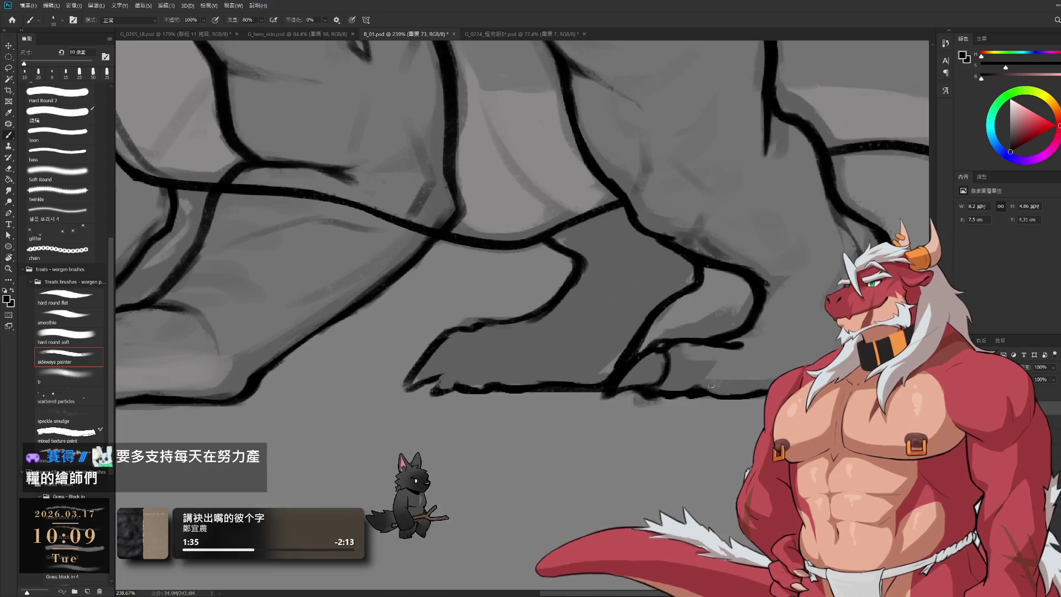
key(e)
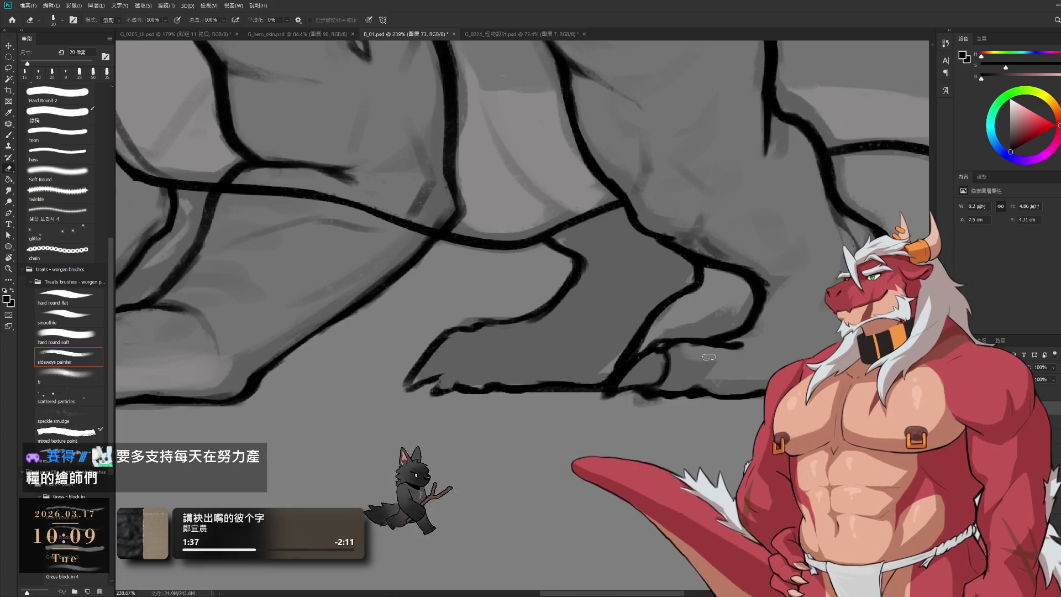
key(b)
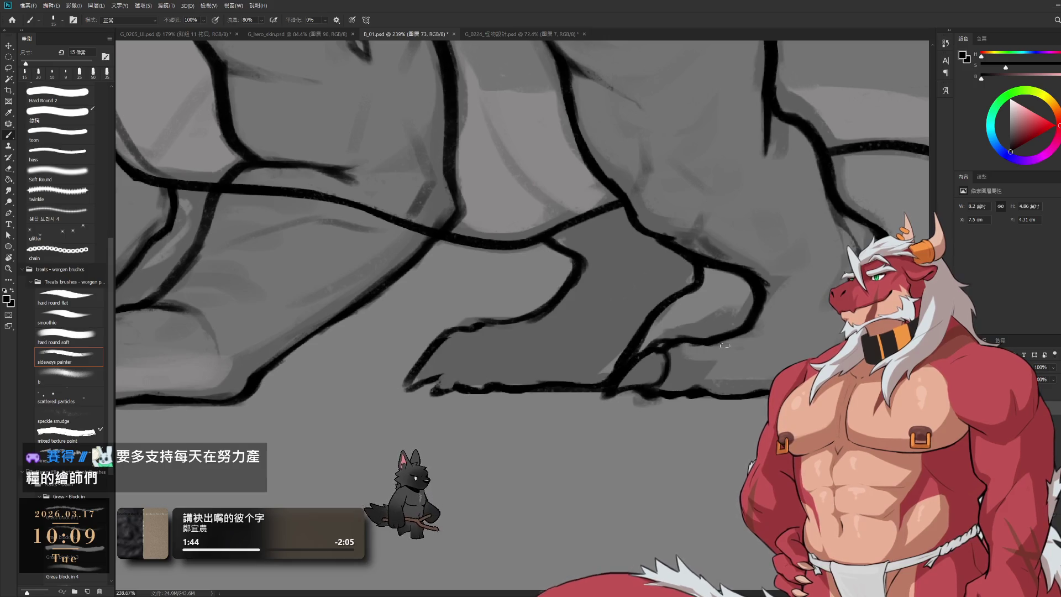
key(e)
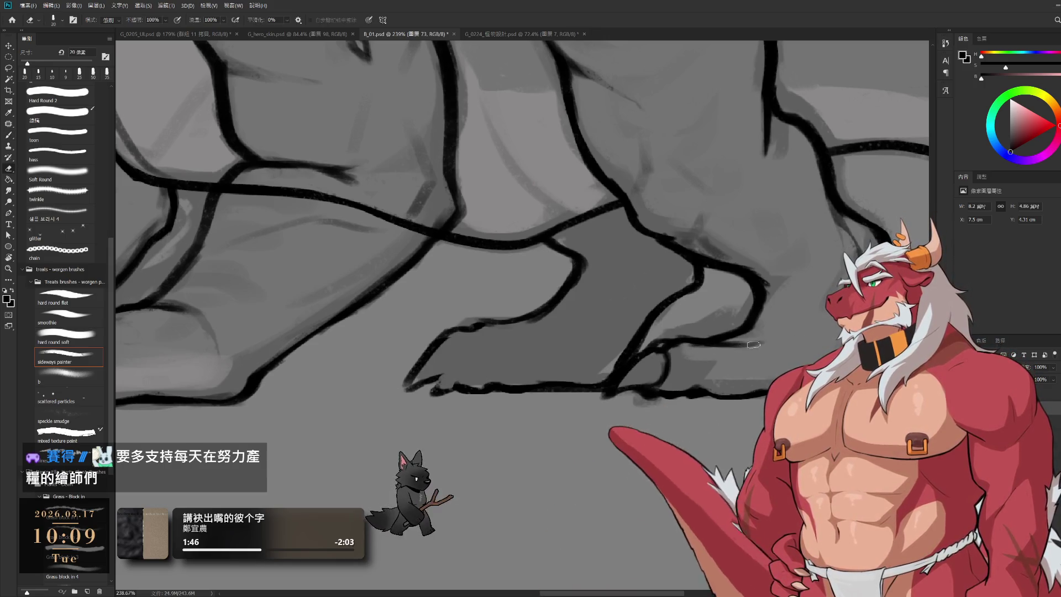
key(ctrl+0)
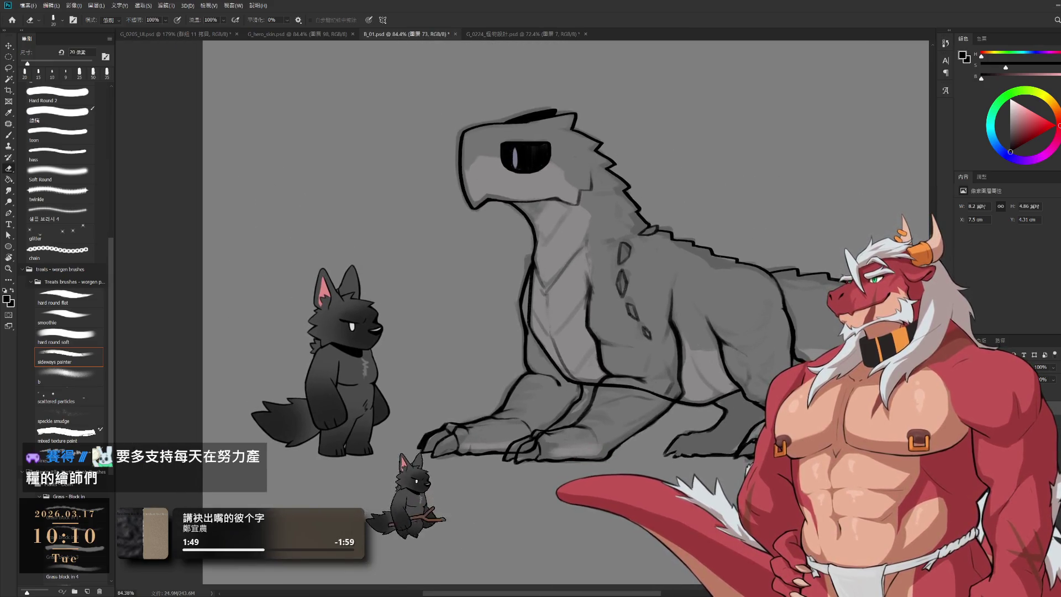
Hide the grey fill and touch up torso lines with a 9 px brush and eraser
key(Delete)
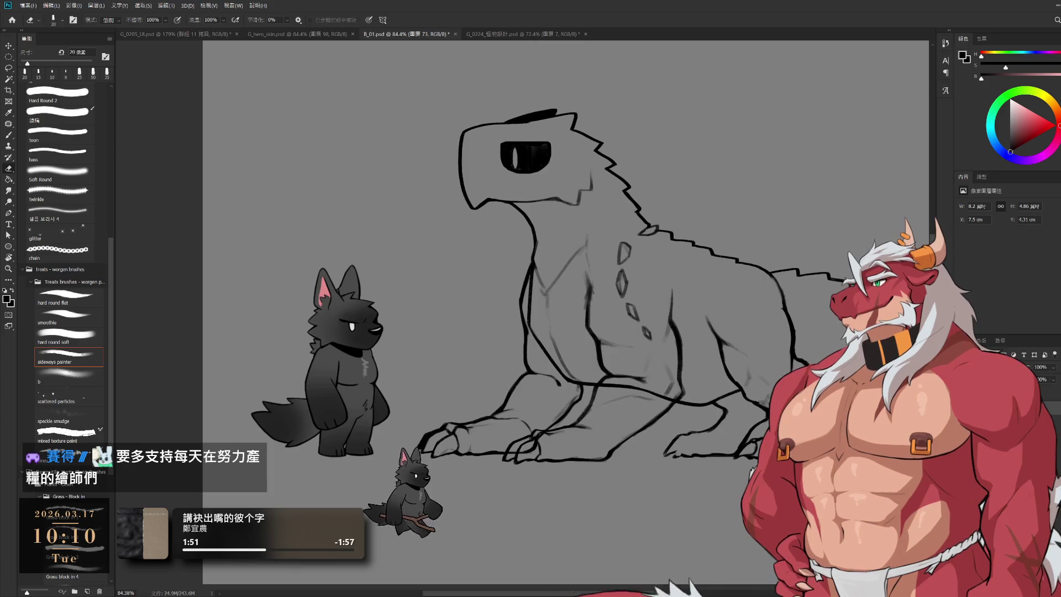
scroll(678, 400, down, 3)
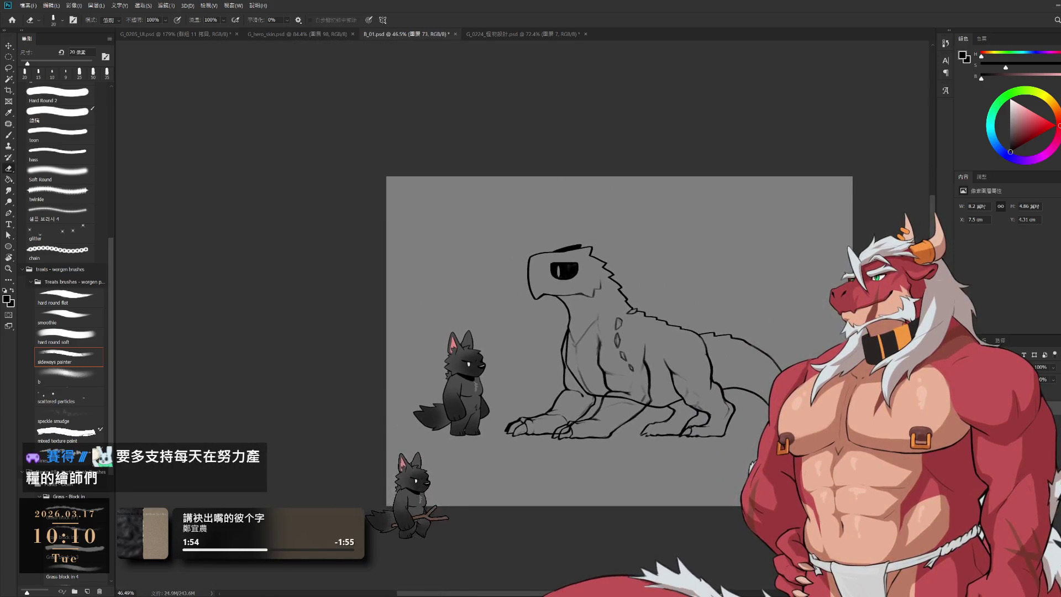
scroll(724, 401, up, 3)
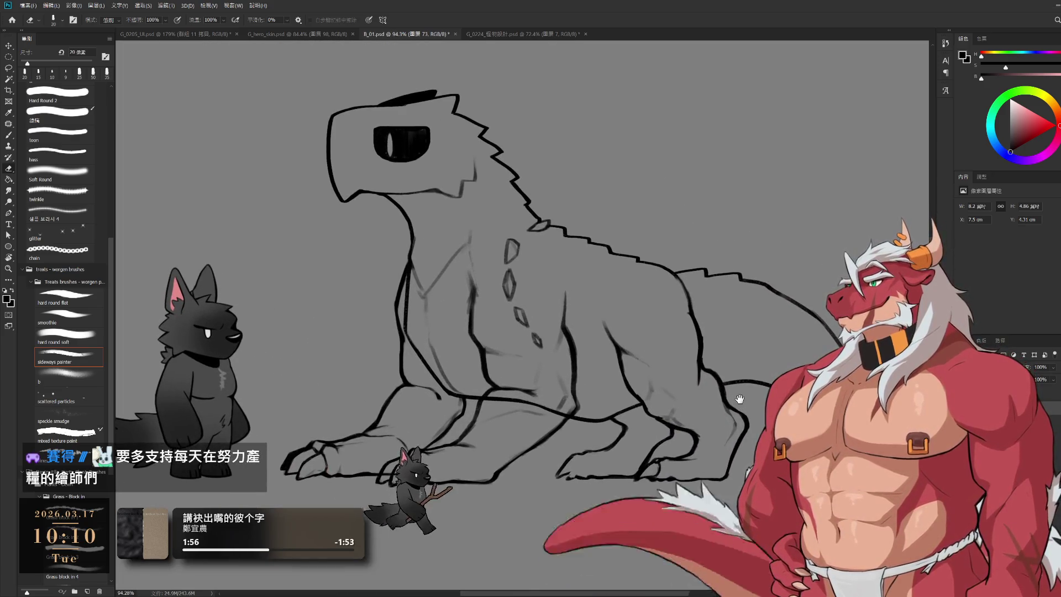
scroll(596, 293, up, 5)
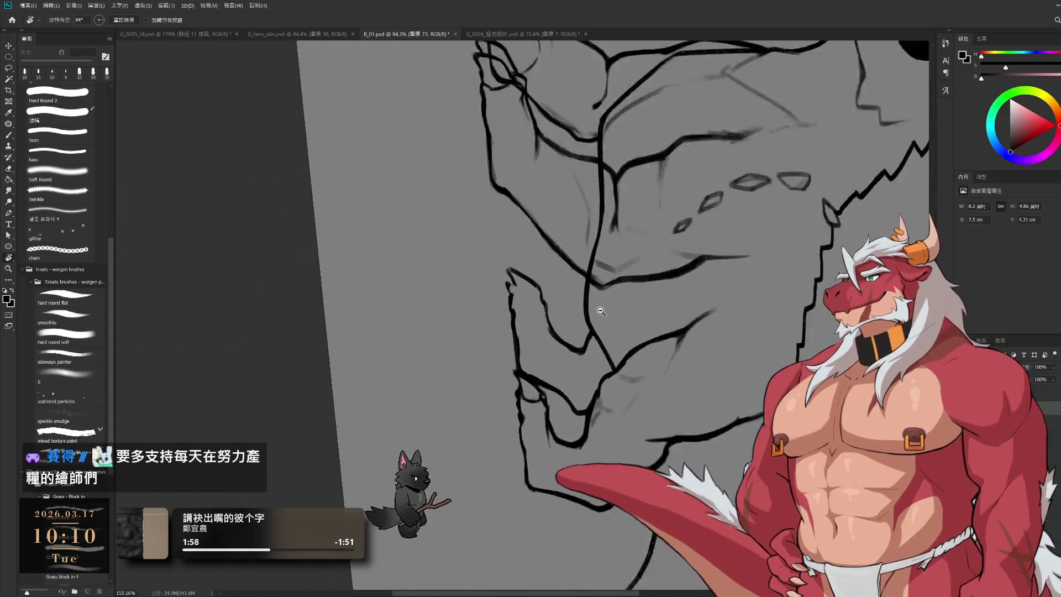
key(b)
key(bracketleft)
key(bracketleft)
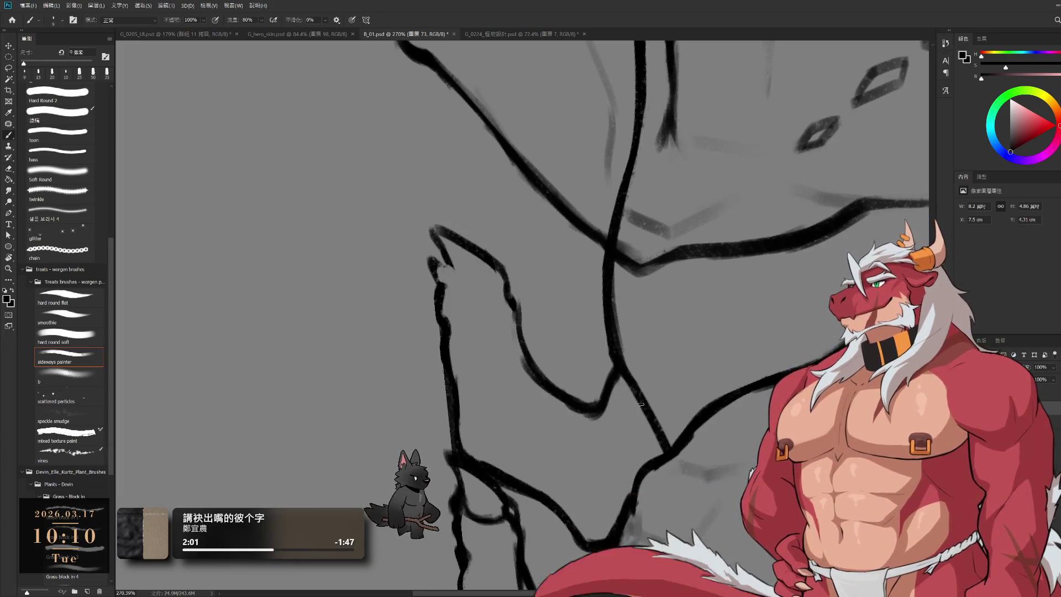
key(e)
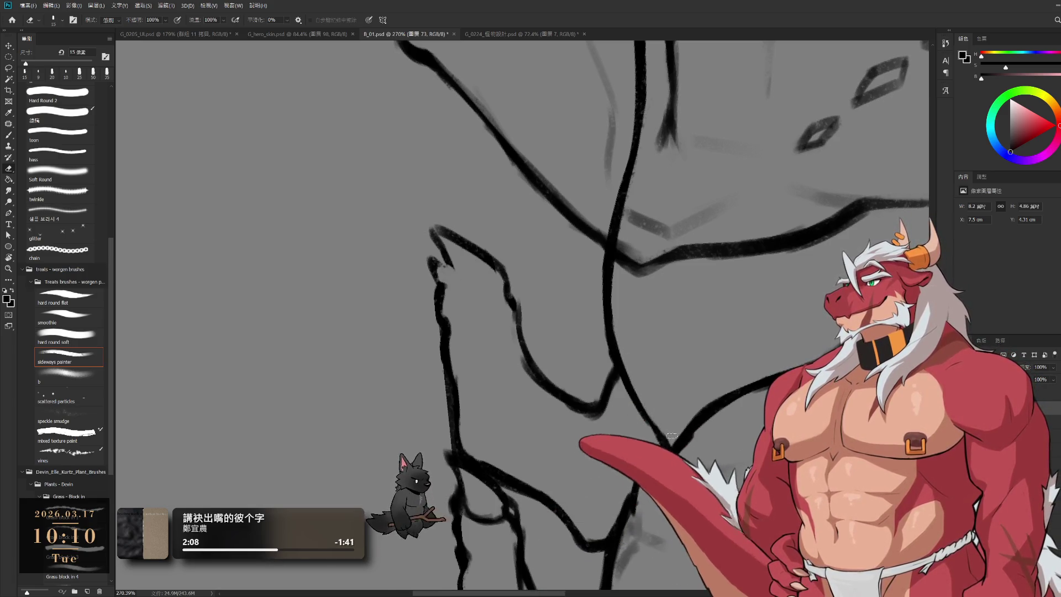
key(b)
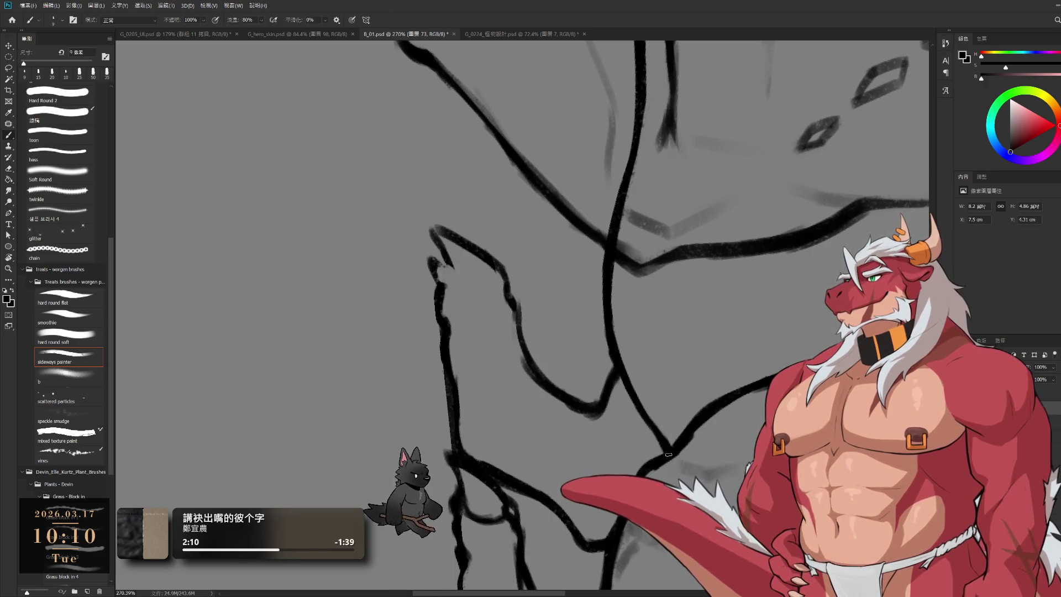
Rotate the canvas view, then reset and recentre it to frame the creature's body
key(r)
drag(521, 308, 509, 296)
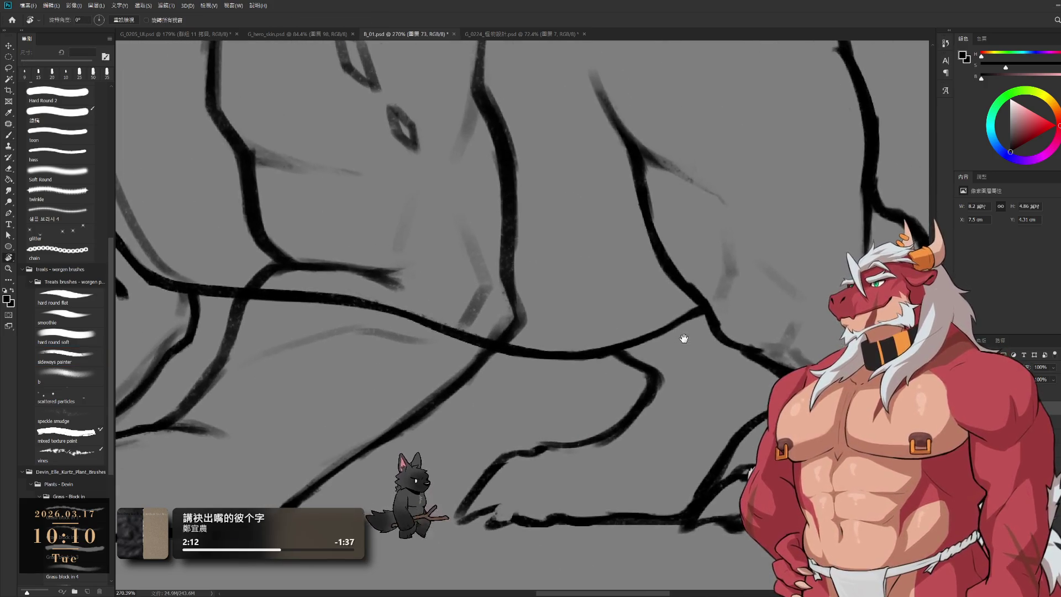
key(ctrl+0)
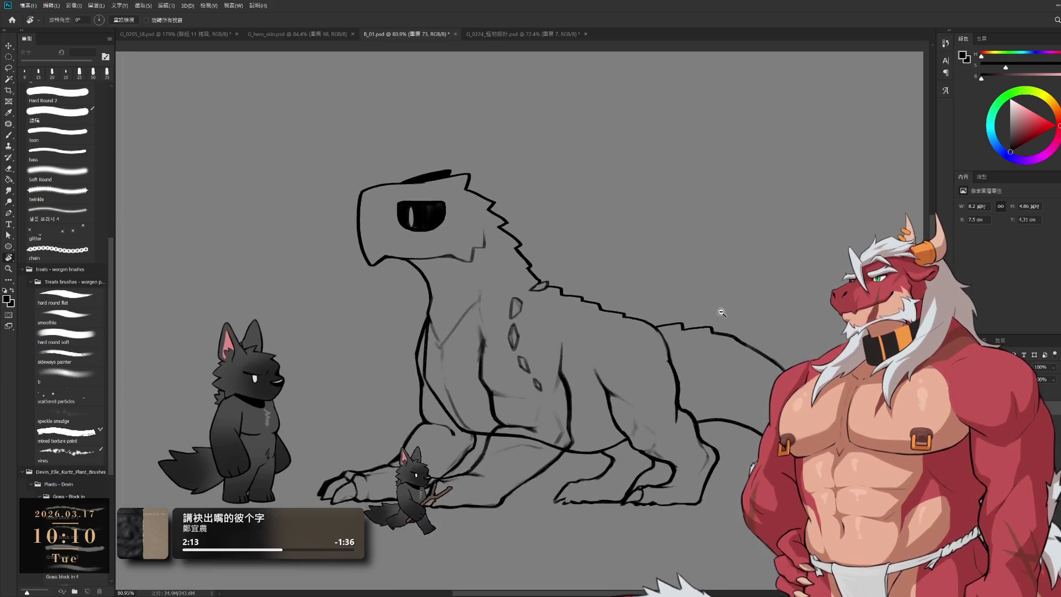
drag(722, 312, 808, 296)
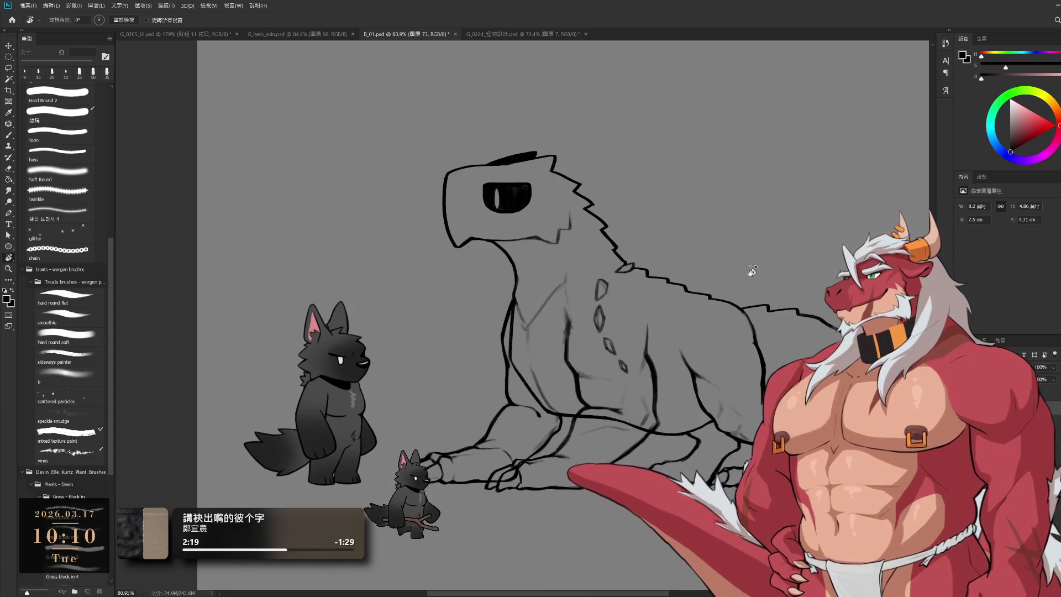
scroll(702, 331, up, 3)
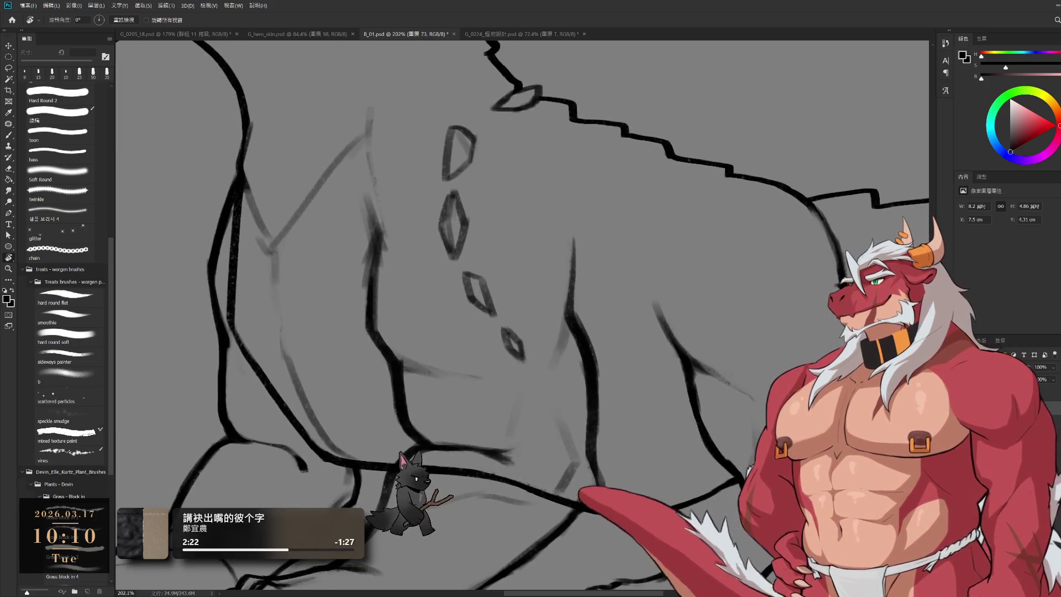
Erase part of a faint sketch stroke on the body and shrink the eraser
key(b)
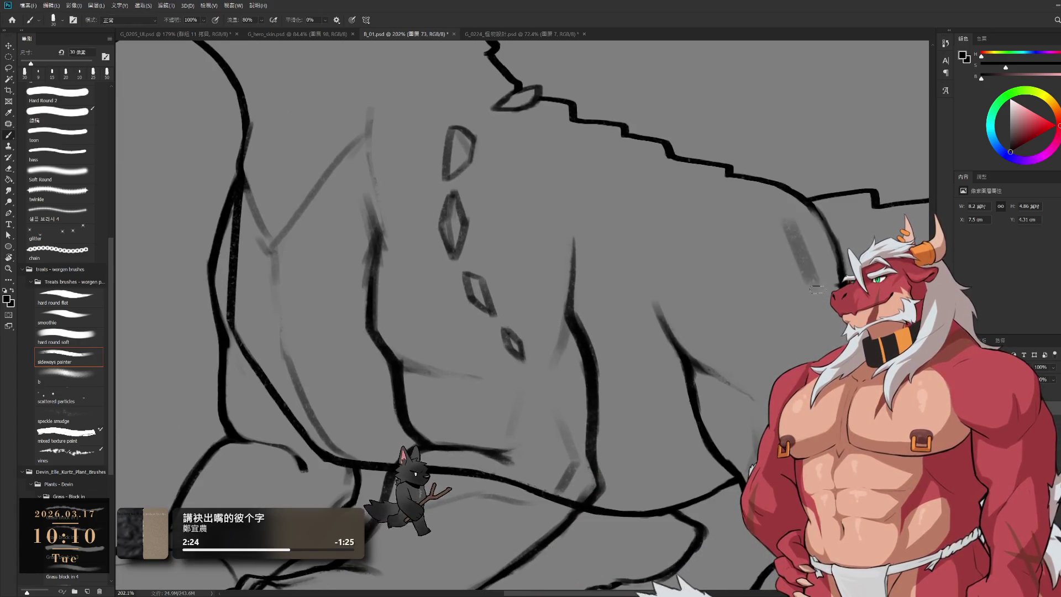
key(e)
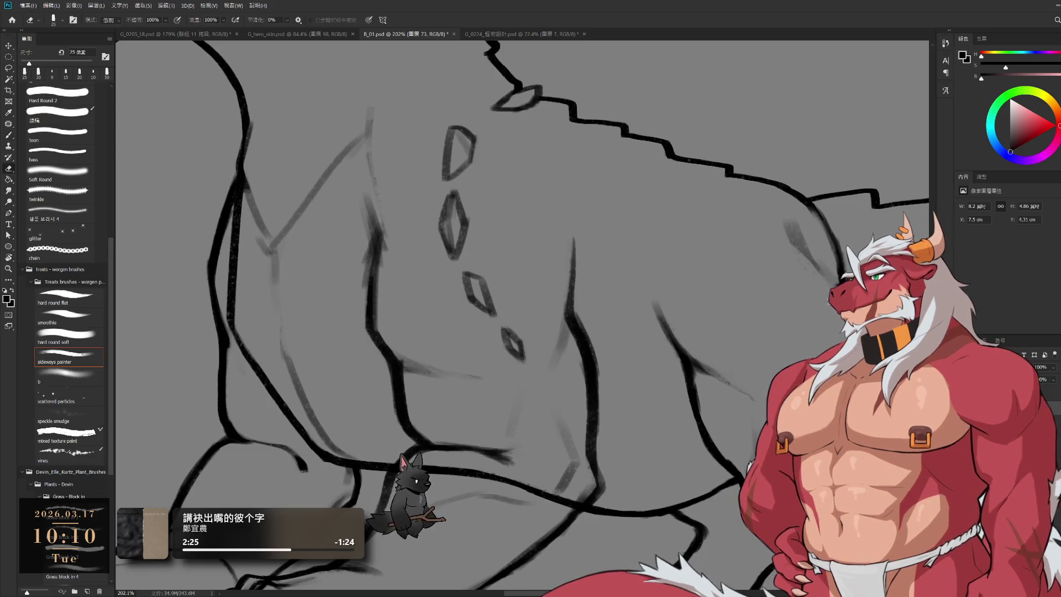
drag(782, 220, 795, 246)
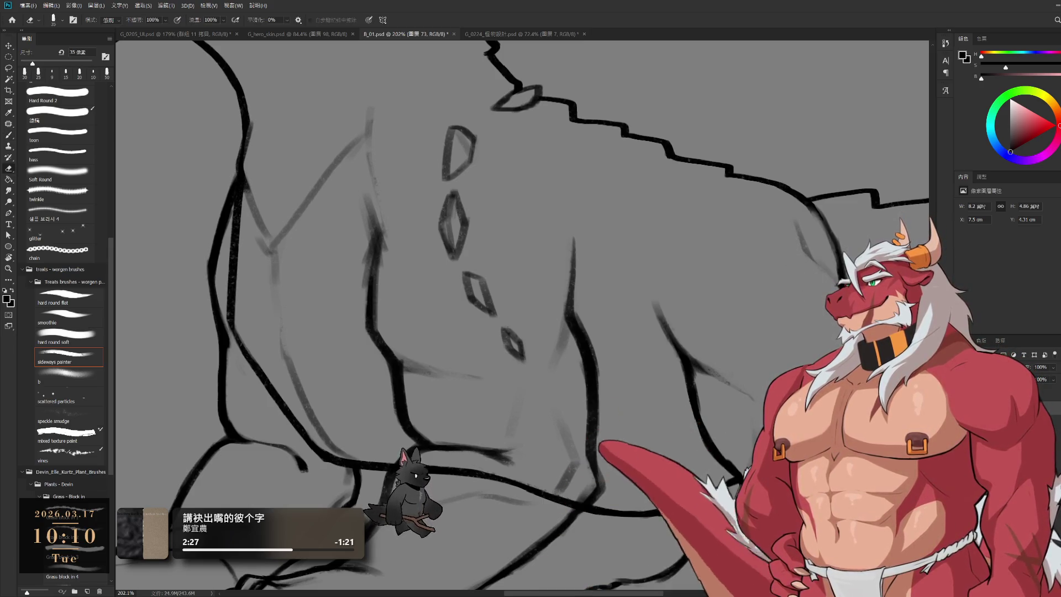
key(bracketleft)
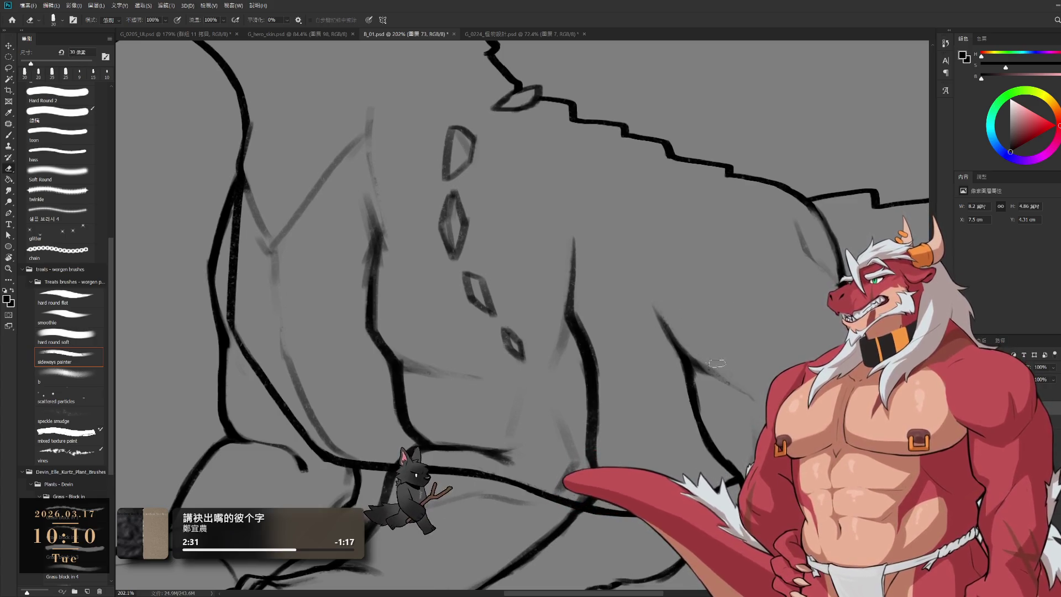
Sketch a grey flank contour, soften it with the eraser, and reinforce it with a darker stroke
key(b)
mouse_move(616, 258)
mouse_down()
mouse_move(688, 325)
mouse_move(672, 302)
mouse_up()
key(ctrl+z)
key(e)
drag(630, 266, 663, 289)
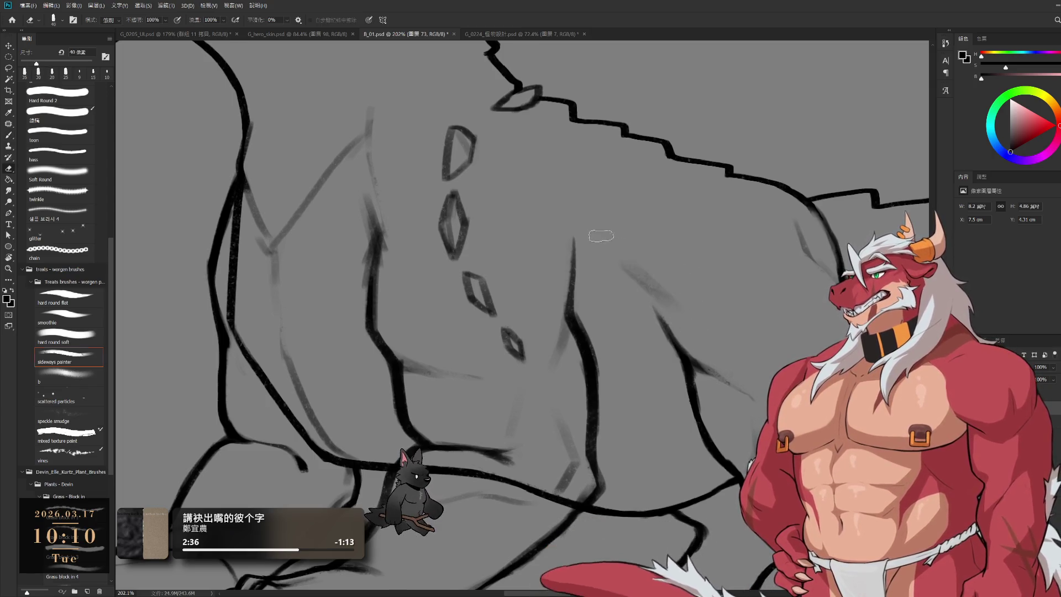
key(b)
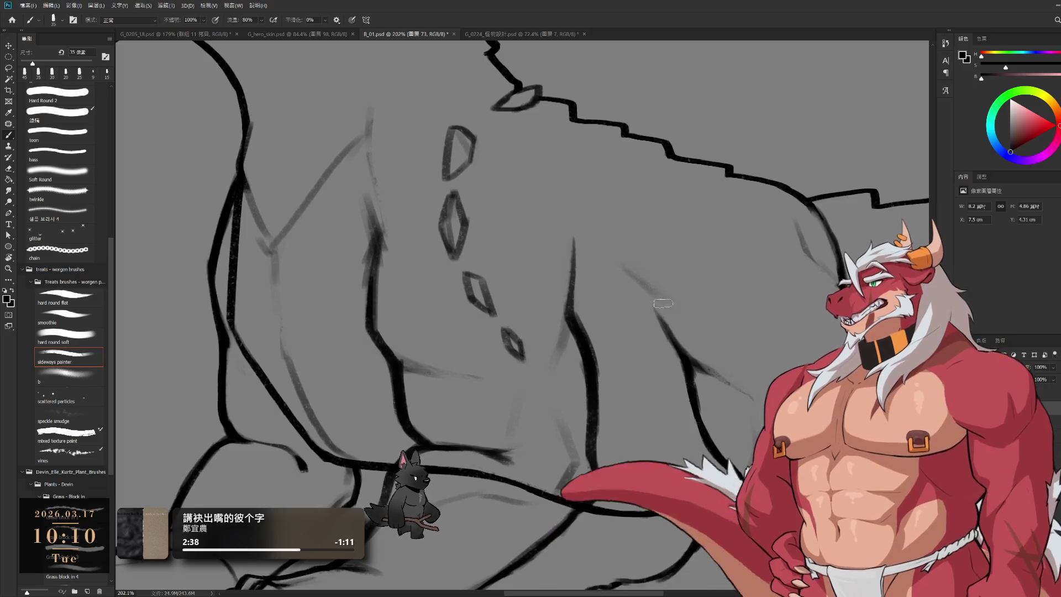
mouse_move(666, 310)
mouse_down()
mouse_move(713, 374)
mouse_move(704, 331)
mouse_move(750, 328)
mouse_up()
key(e)
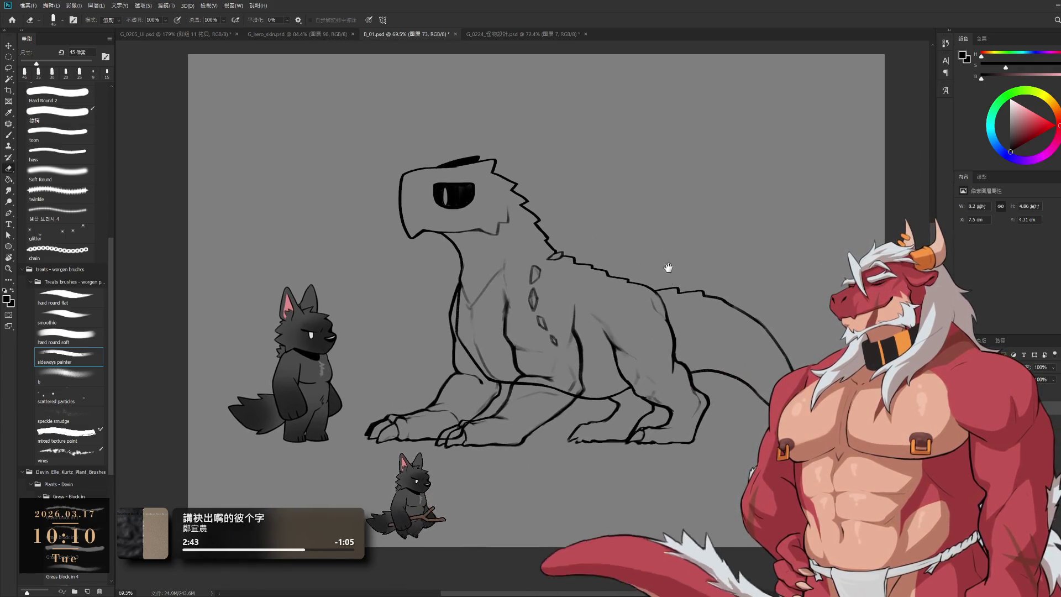
drag(628, 308, 647, 268)
key(b)
mouse_move(514, 297)
mouse_down()
mouse_move(581, 356)
mouse_move(620, 426)
mouse_up()
key(e)
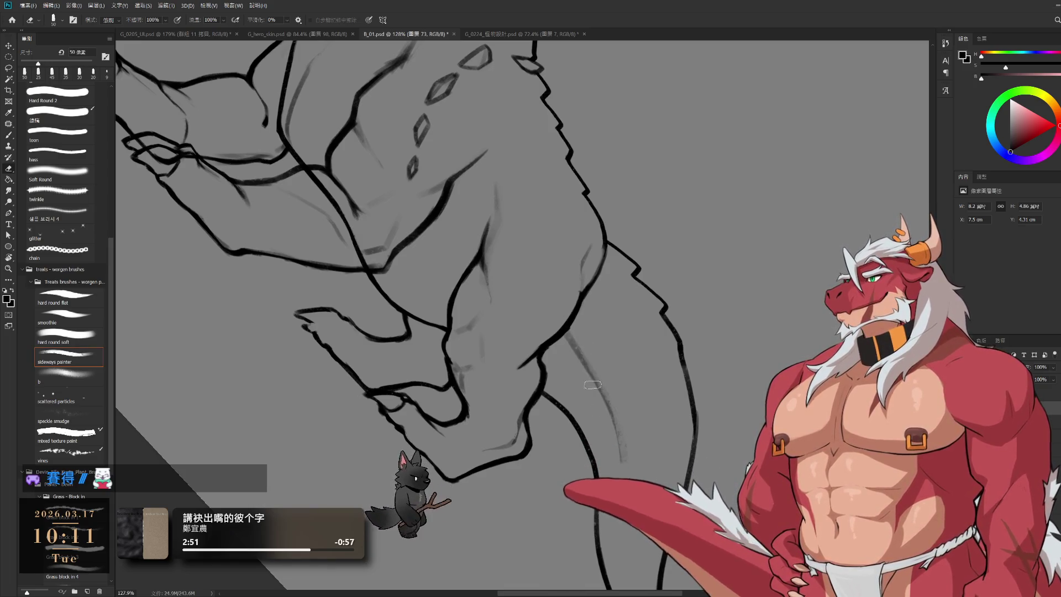
drag(662, 436, 673, 220)
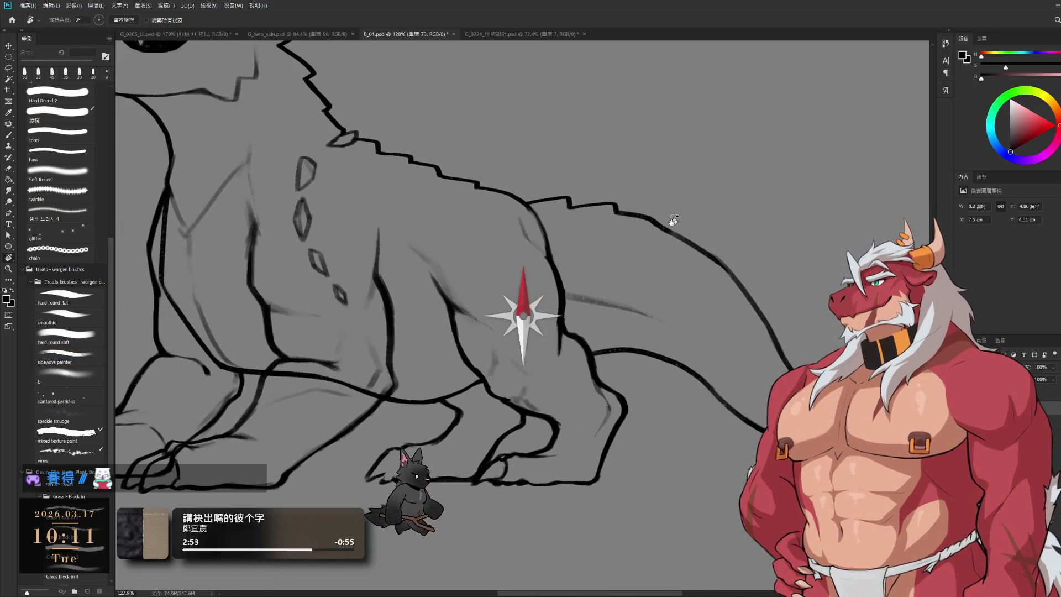
key(b)
alt+scroll(748, 198, down, 6)
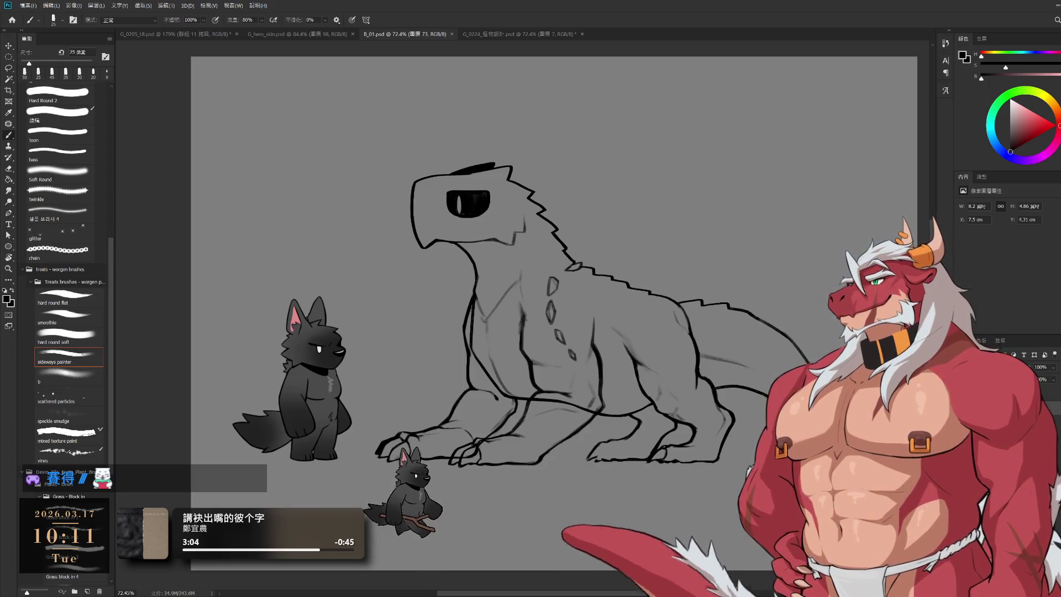
drag(869, 415, 704, 331)
alt+scroll(704, 331, up, 5)
key(r)
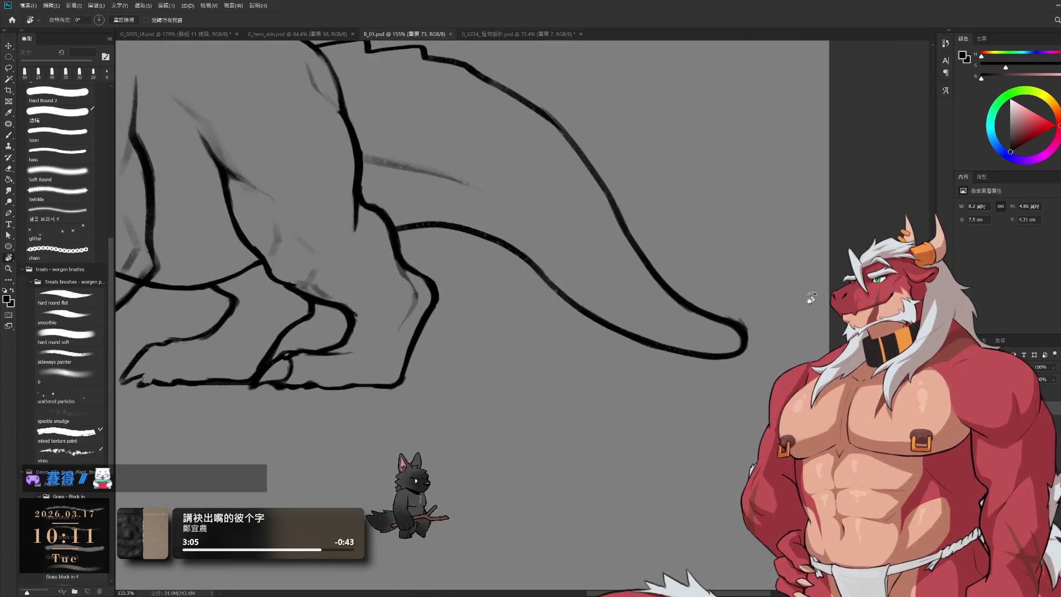
drag(811, 299, 639, 407)
scroll(640, 408, up, 2)
key(e)
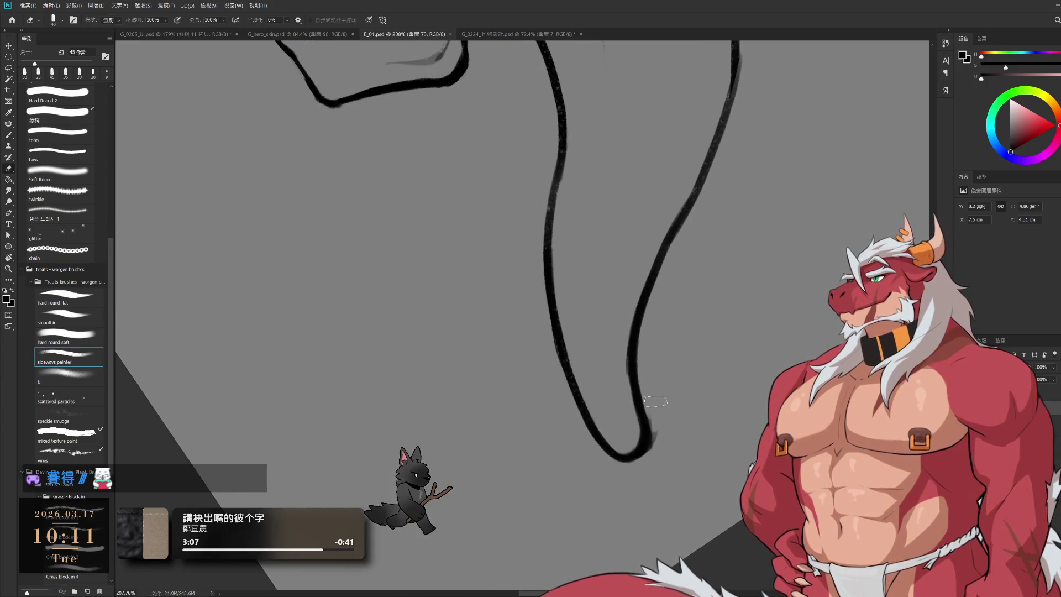
key(bracketleft)
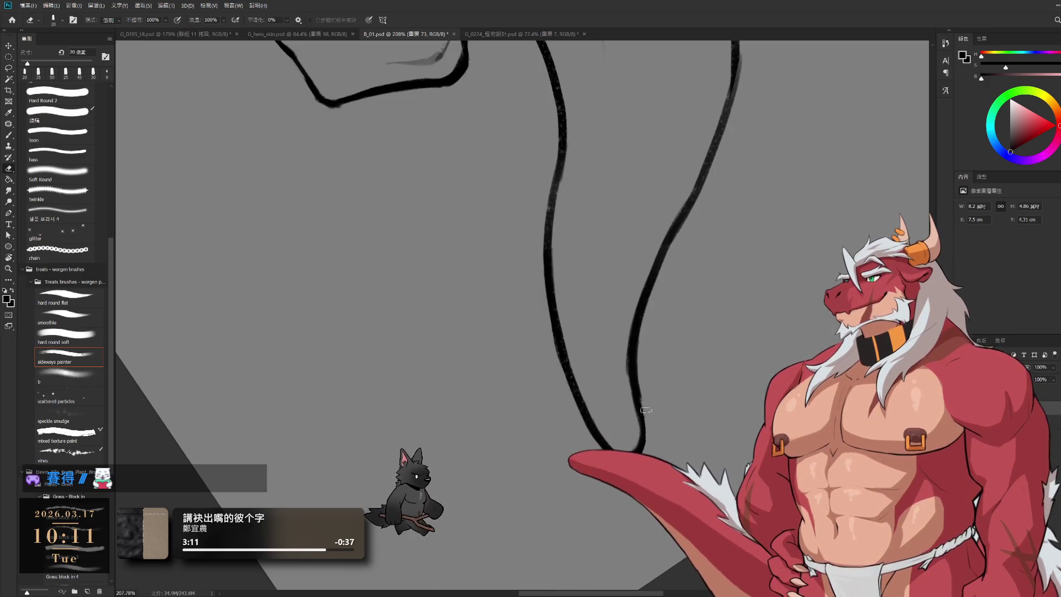
key(b)
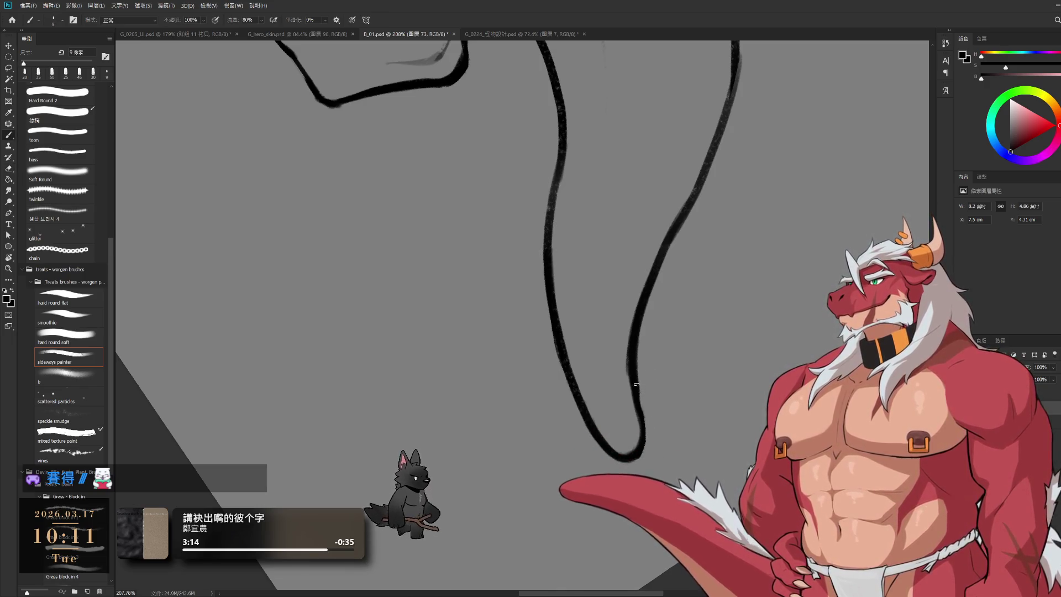
key(e)
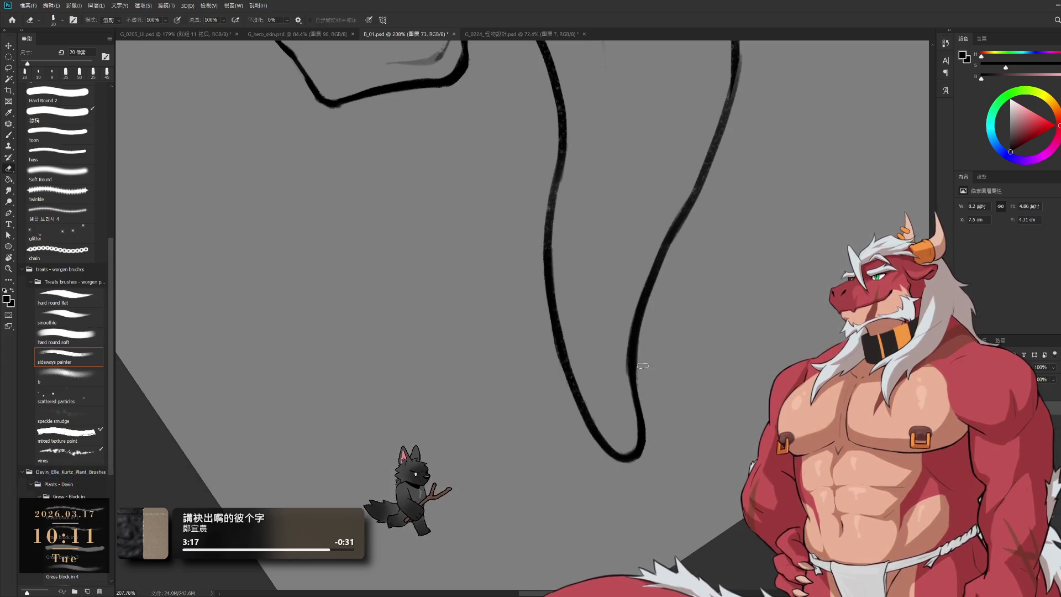
key(ctrl+0)
key(r)
drag(621, 123, 558, 173)
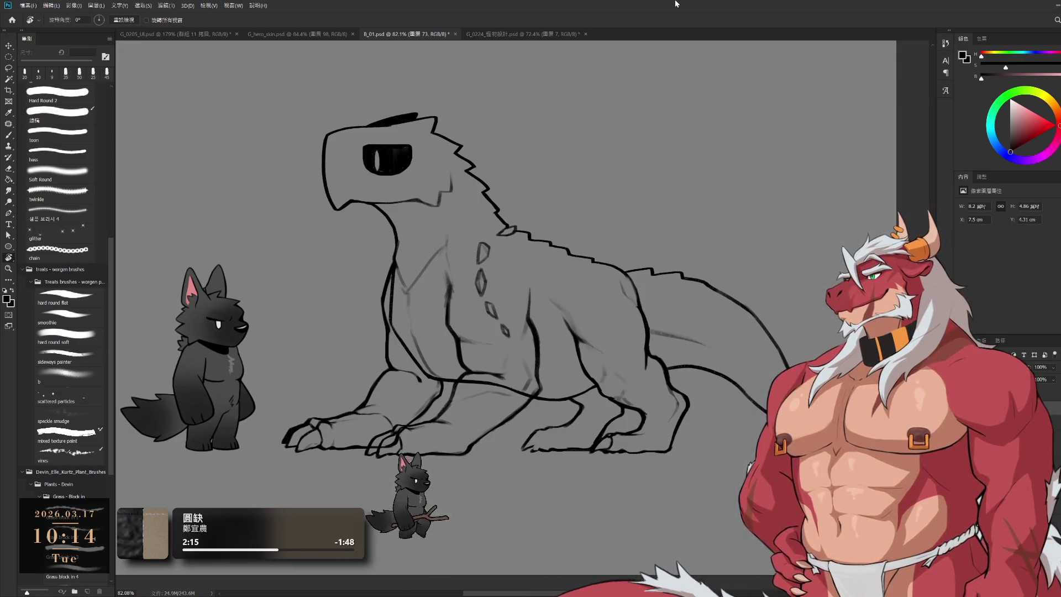
Lasso and delete the jaw and neck strokes under the head, then deselect
drag(490, 203, 576, 236)
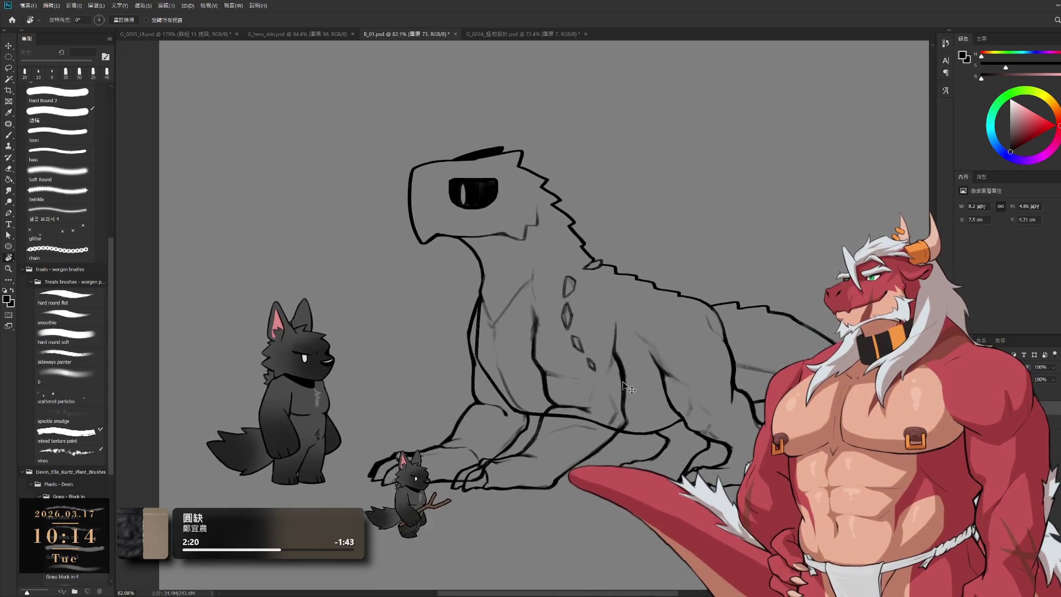
key(ctrl+z)
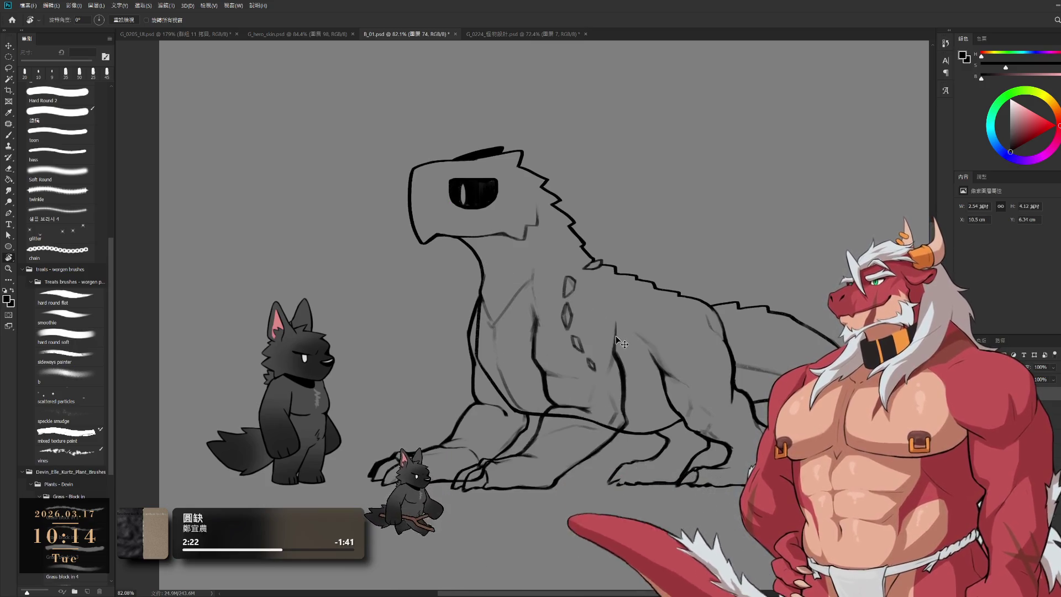
key(l)
drag(546, 231, 424, 223)
key(Delete)
key(ctrl+d)
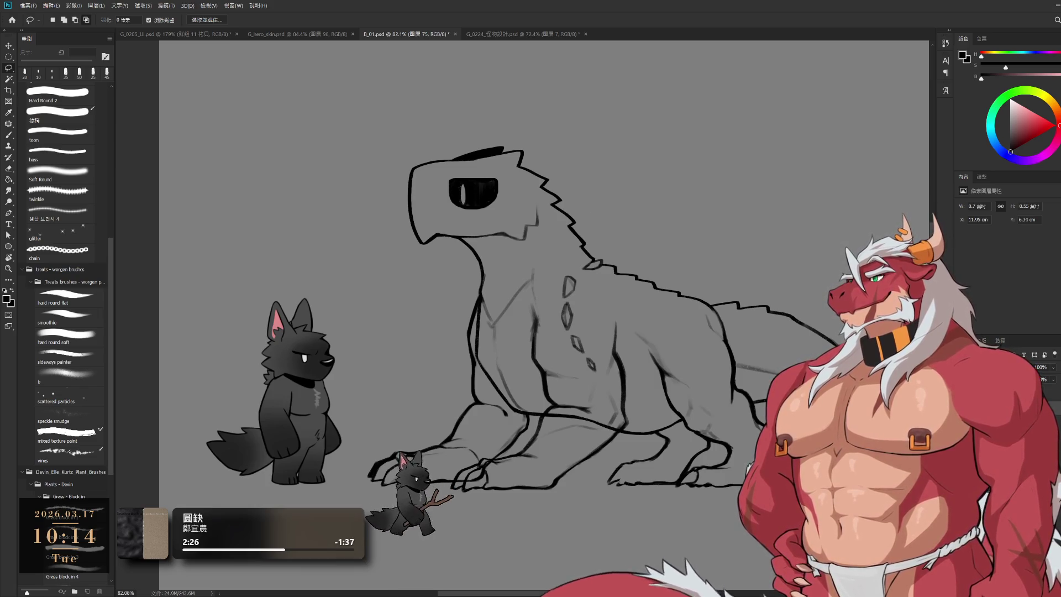
Step through history to the state before the diamonds and leg lines, then select layer 73
key(ctrl+z)
key(ctrl+shift+z)
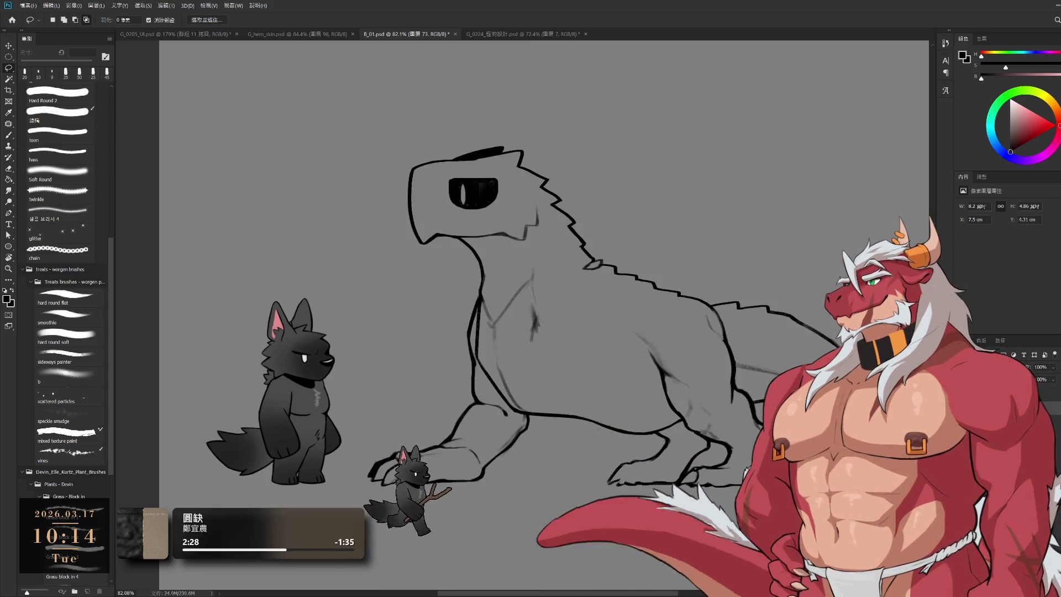
key(ctrl+z)
key(ctrl+shift+z)
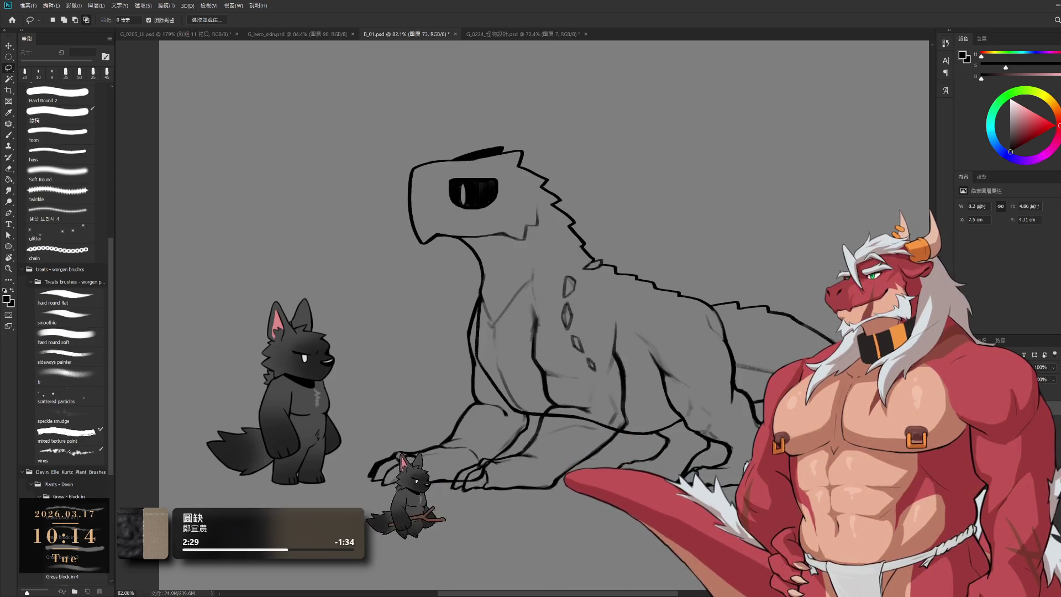
key(ctrl+shift+z)
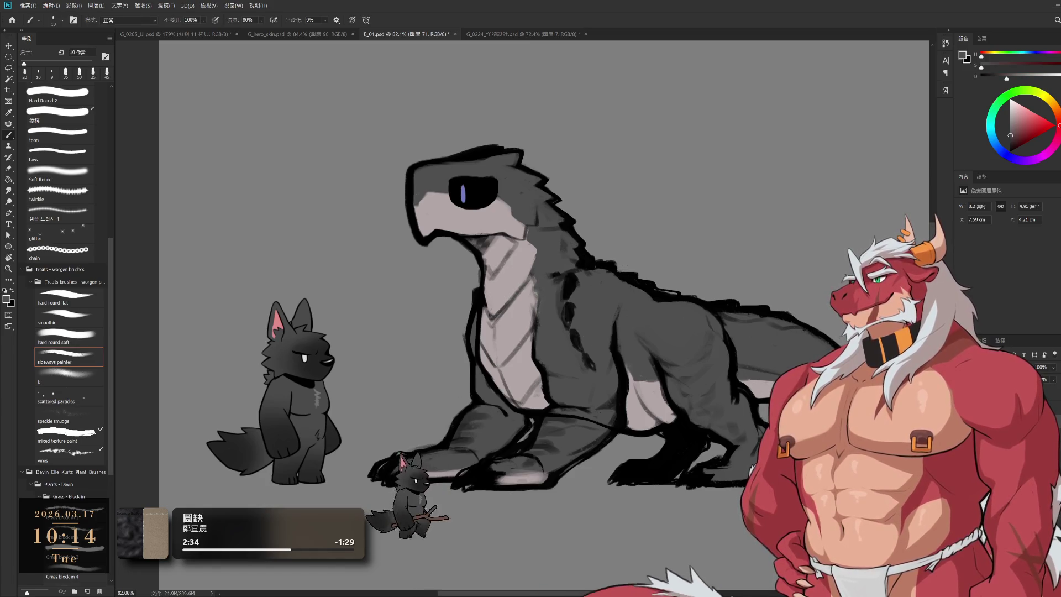
key(ctrl+z)
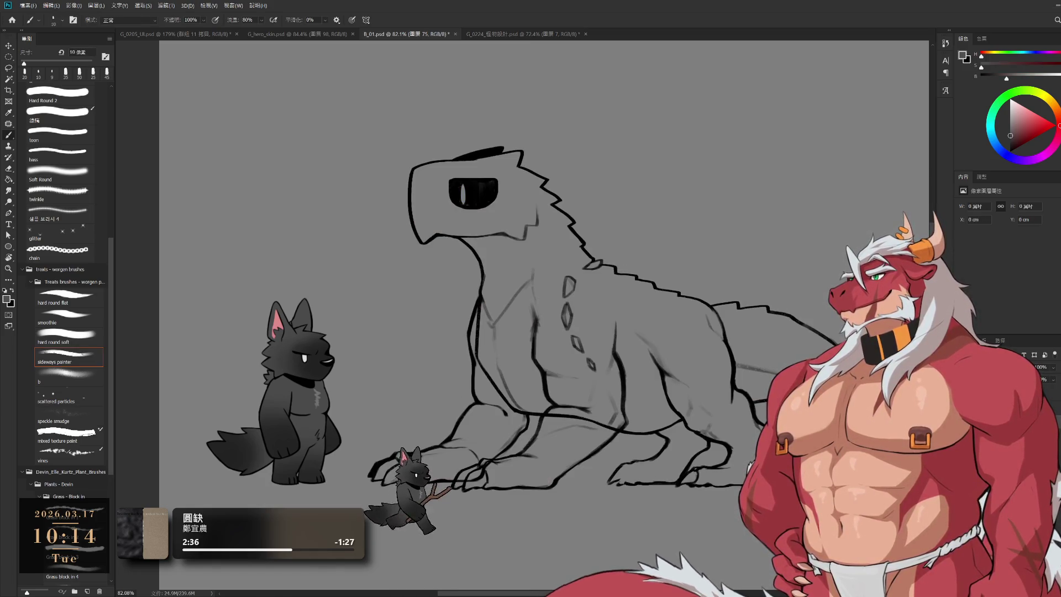
key(ctrl+z)
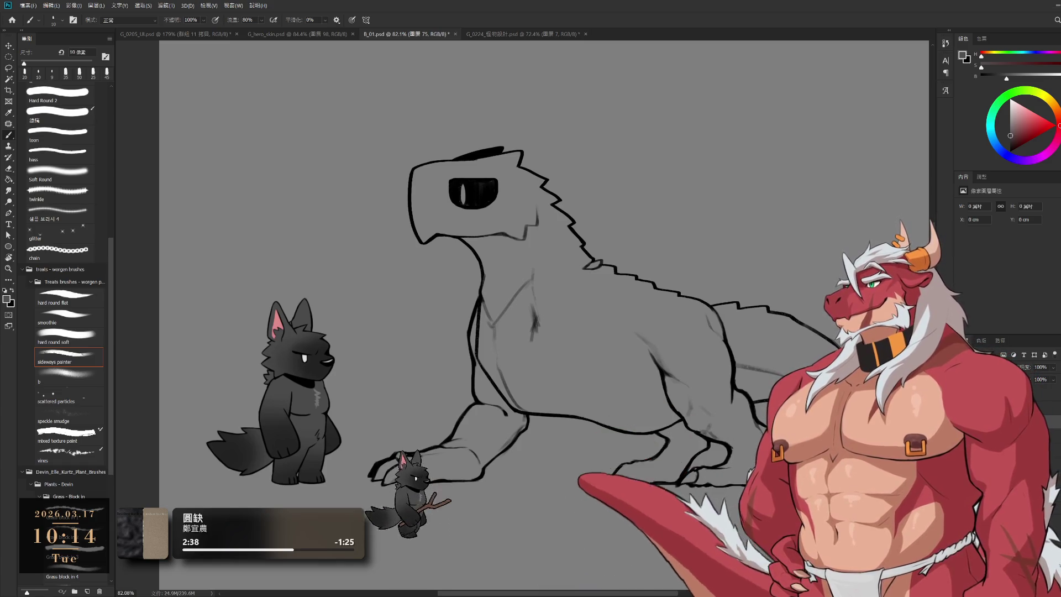
scroll(693, 426, up, 2)
scroll(694, 427, up, 3)
ctrl+click(694, 426)
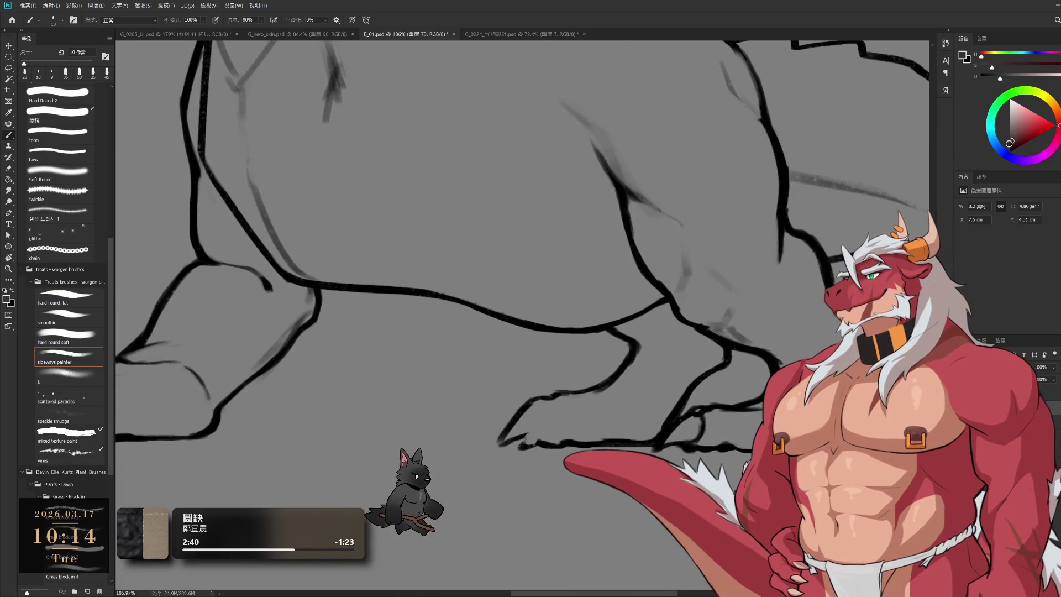
Set the brush to 15 px and add a short dark stroke beside the front foot
scroll(577, 285, down, 1)
scroll(576, 285, right, 1)
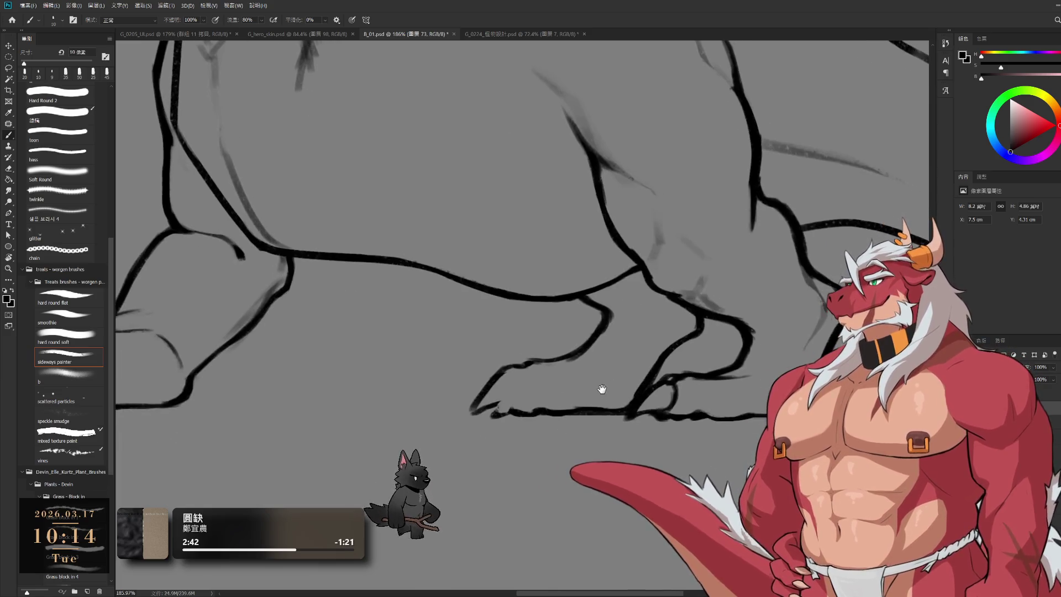
key(bracketright)
key(e)
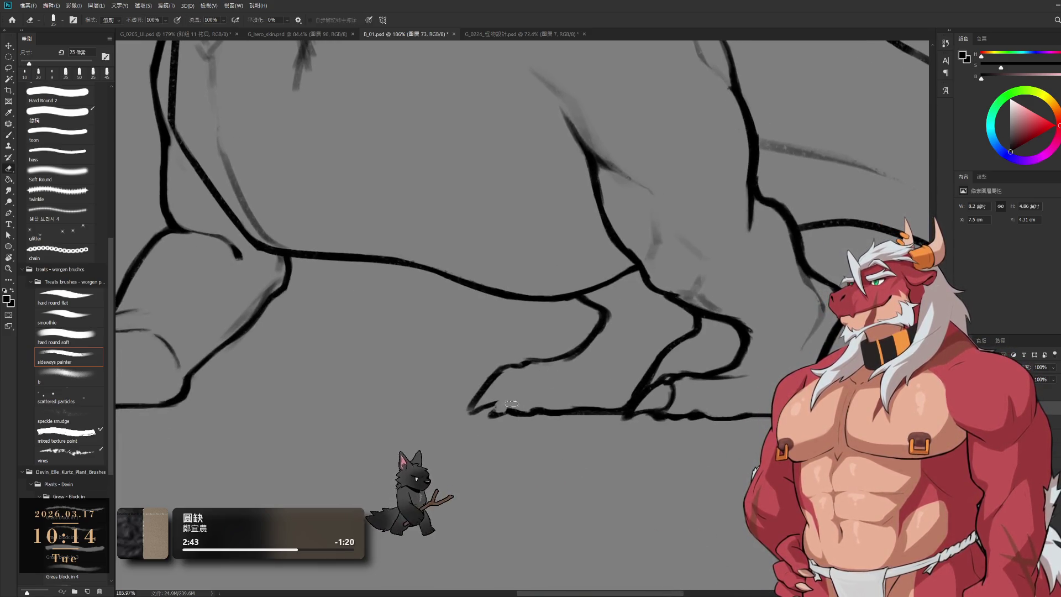
key(b)
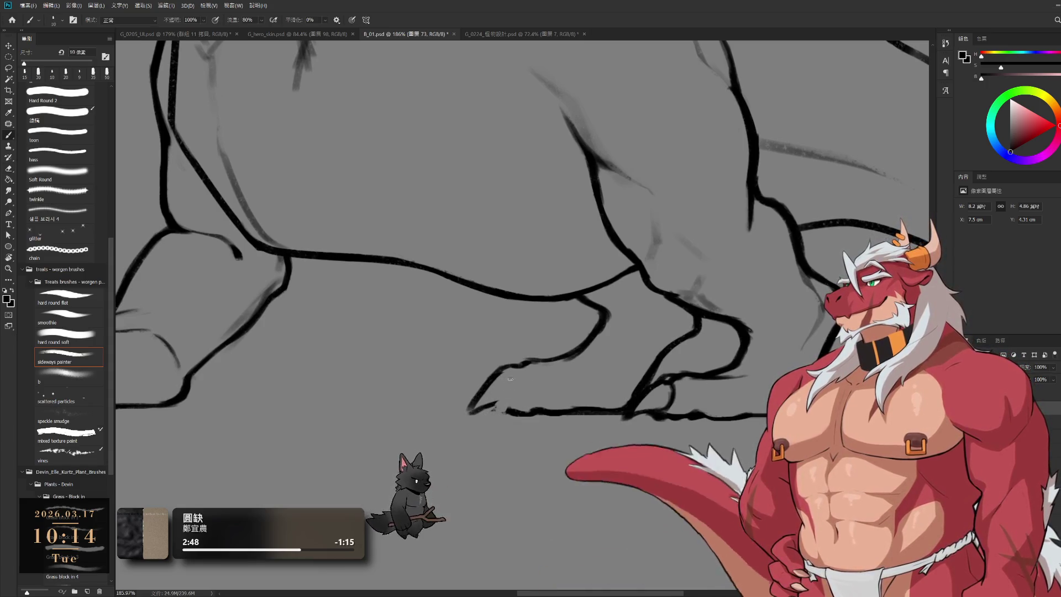
drag(517, 371, 491, 389)
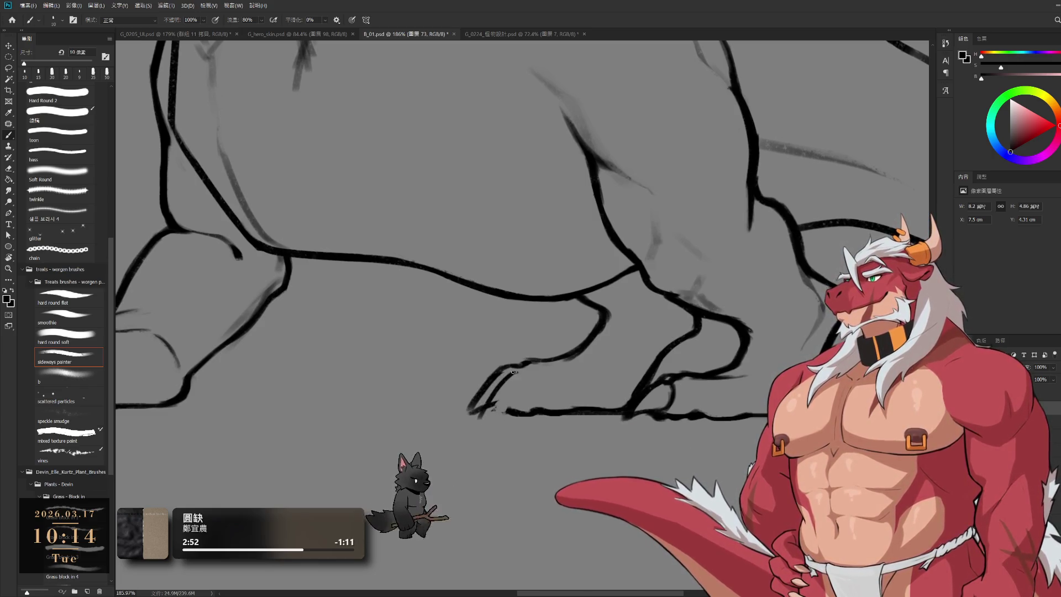
Extend the foot's top outline, reshape the toe outline, and redraw the faint hoof stroke
key(bracketright)
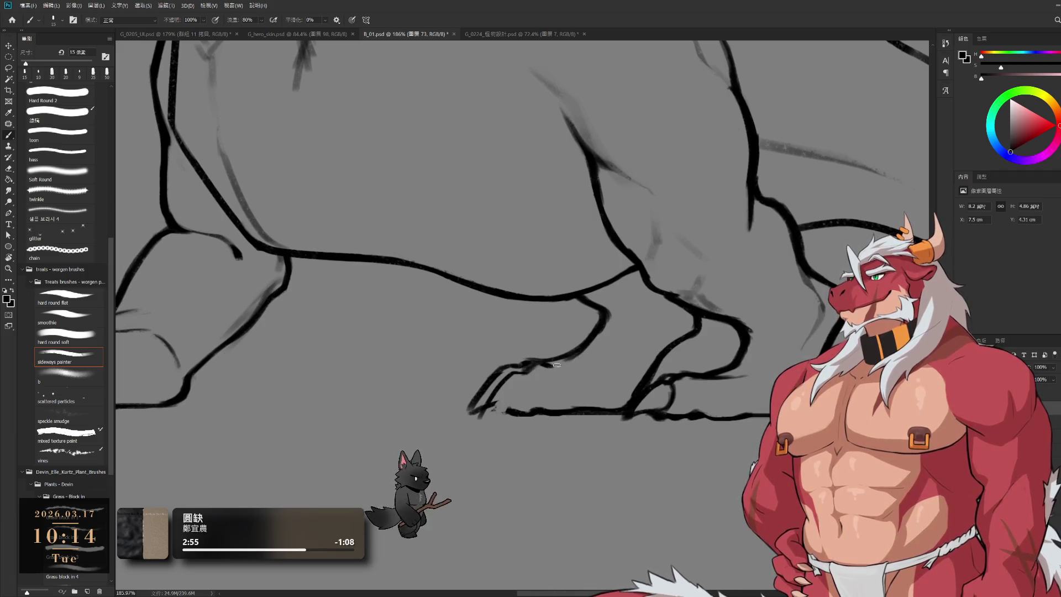
drag(553, 365, 587, 359)
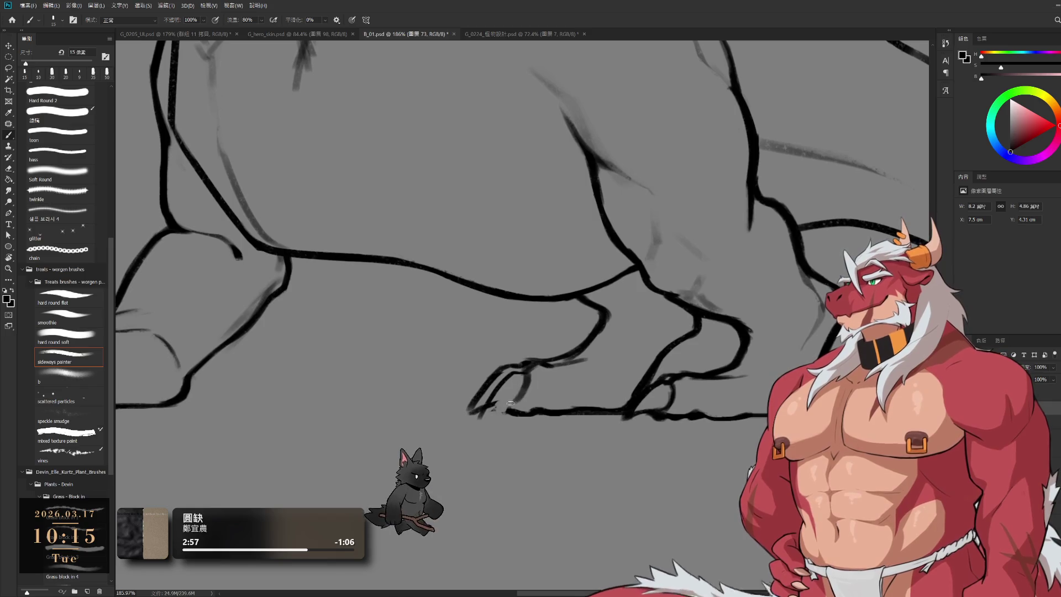
mouse_move(528, 387)
mouse_down()
mouse_move(510, 405)
mouse_move(464, 413)
mouse_move(489, 406)
mouse_up()
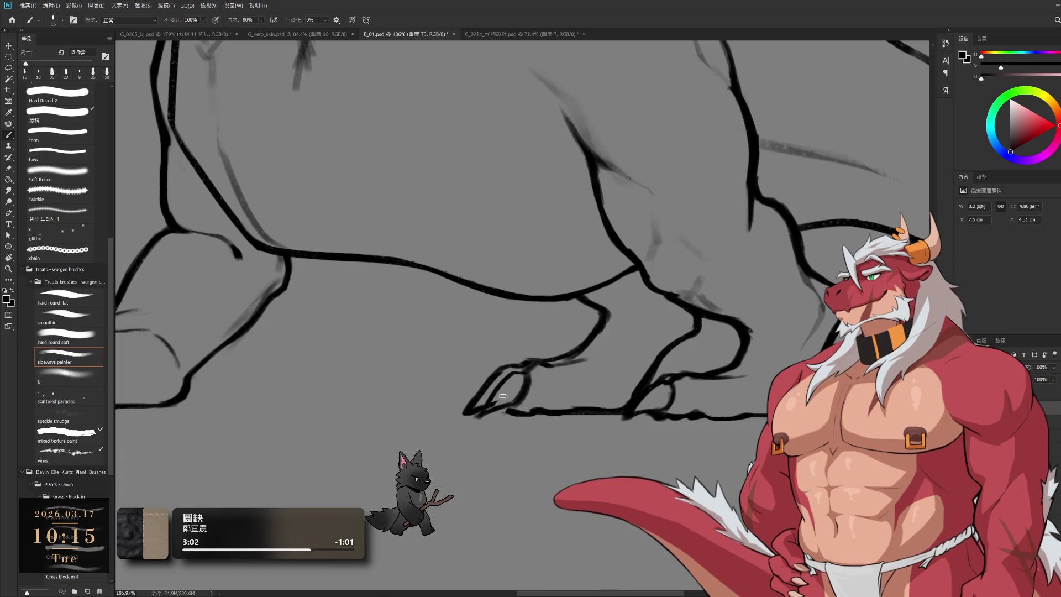
key(e)
key(b)
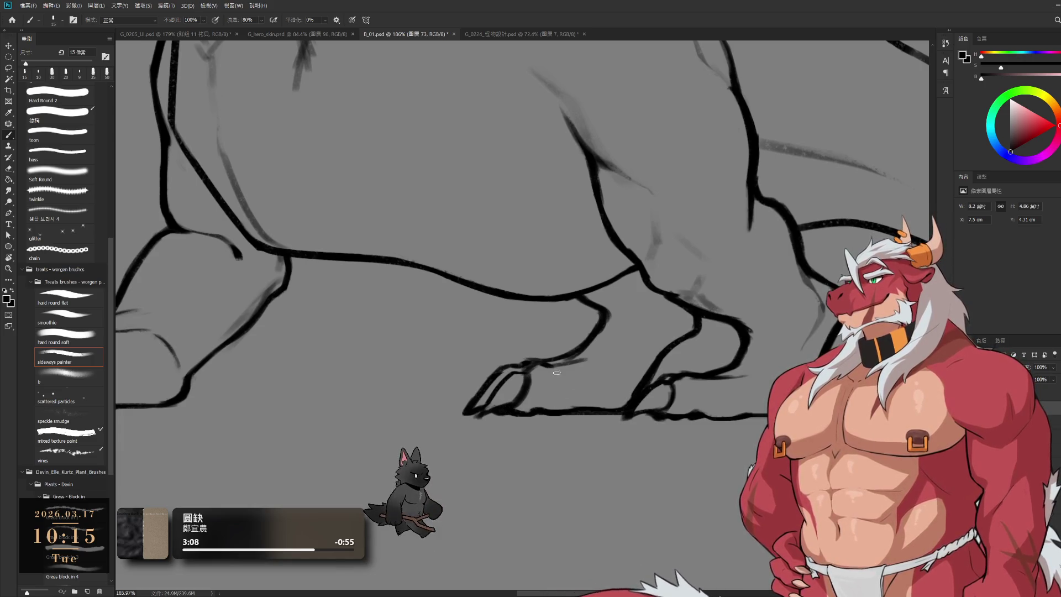
key(e)
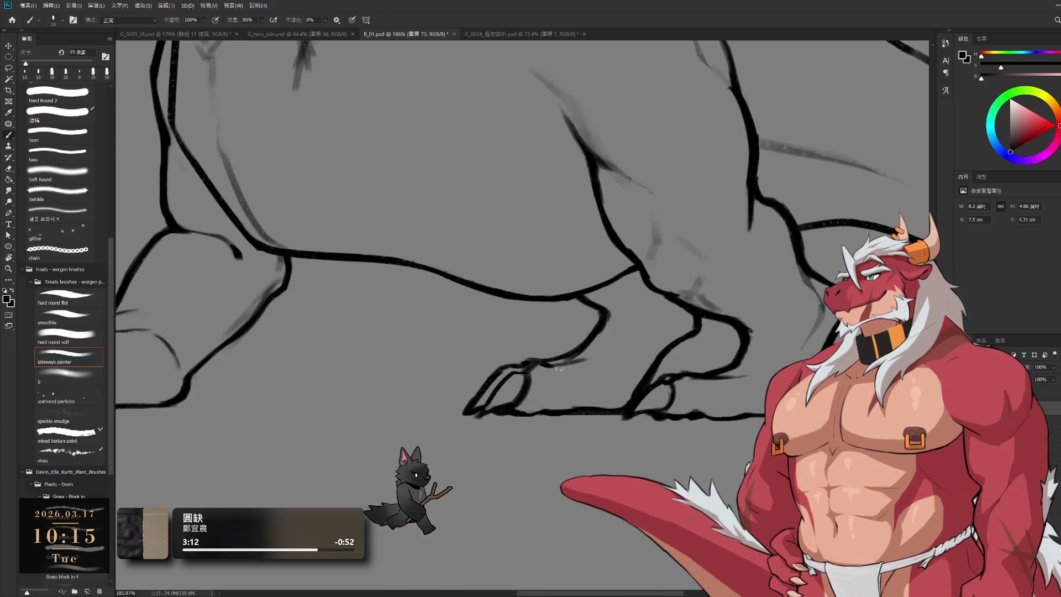
mouse_move(569, 367)
mouse_down()
mouse_move(536, 364)
mouse_move(613, 351)
mouse_up()
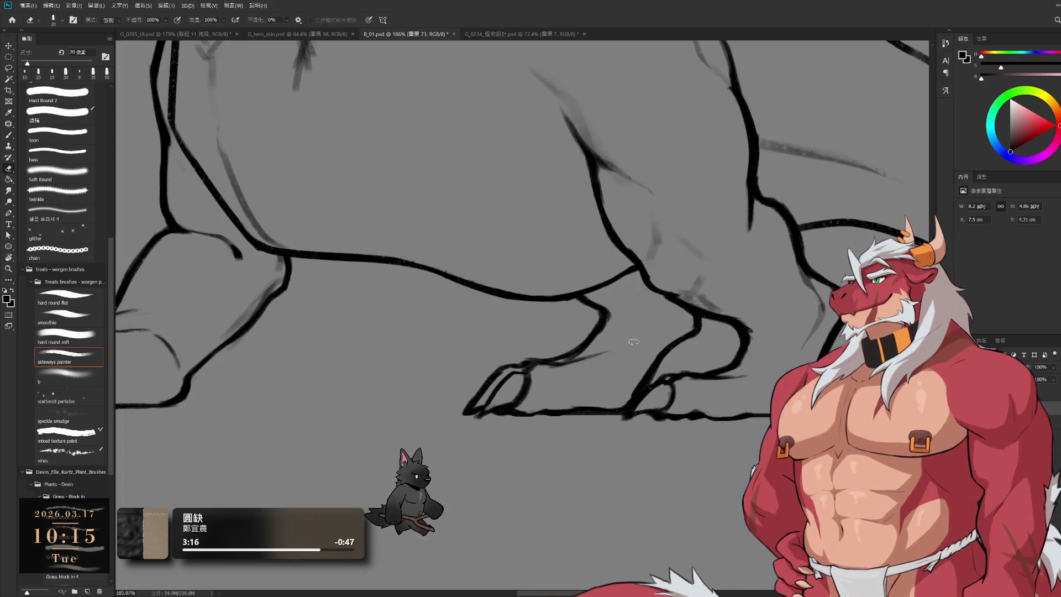
key(b)
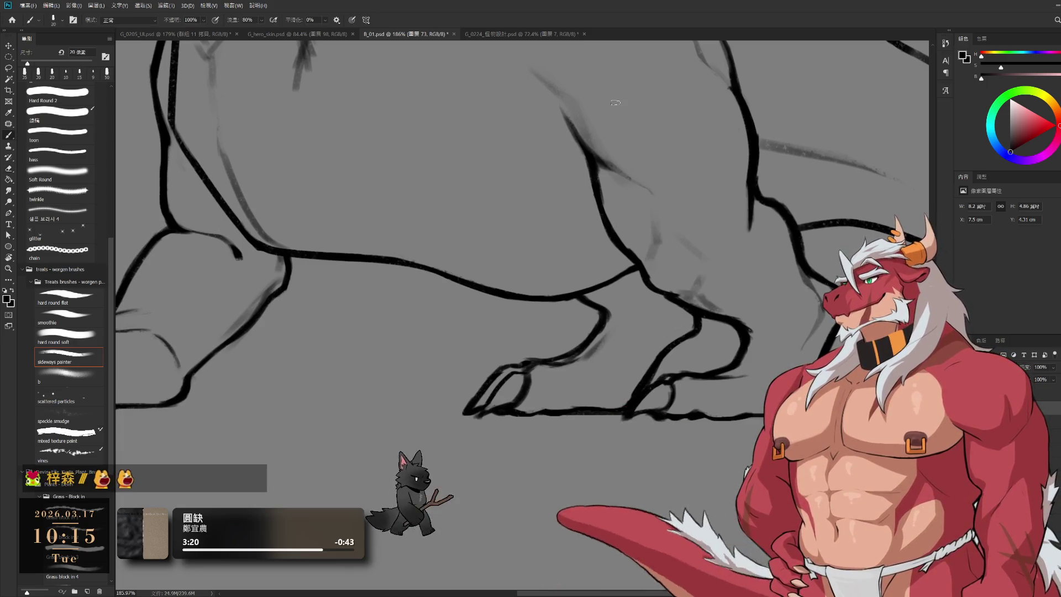
scroll(634, 362, down, 5)
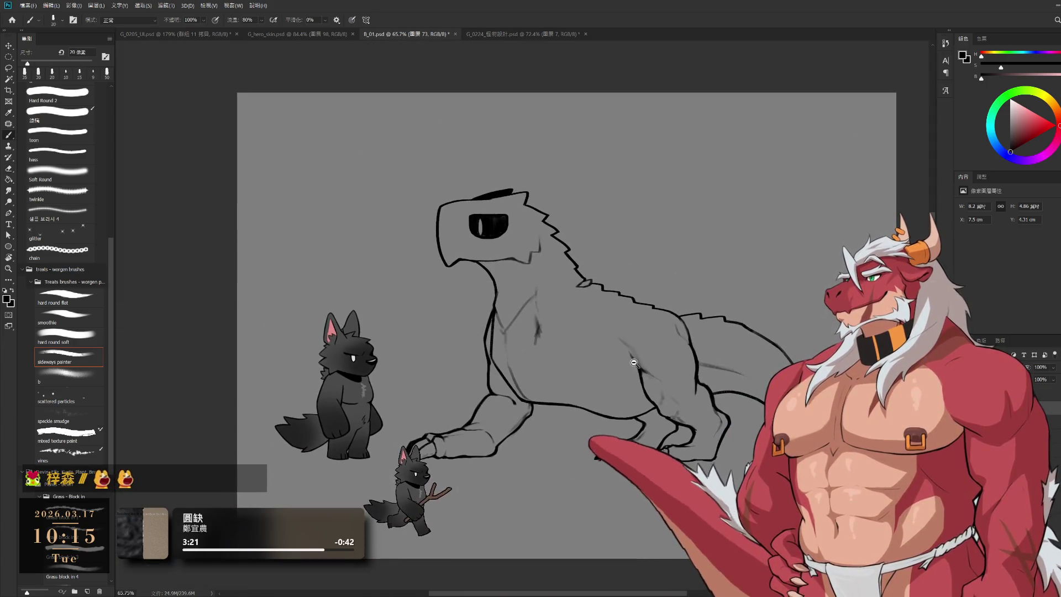
Magic Wand the grey background and invert the selection to isolate the beast
scroll(634, 362, up, 1)
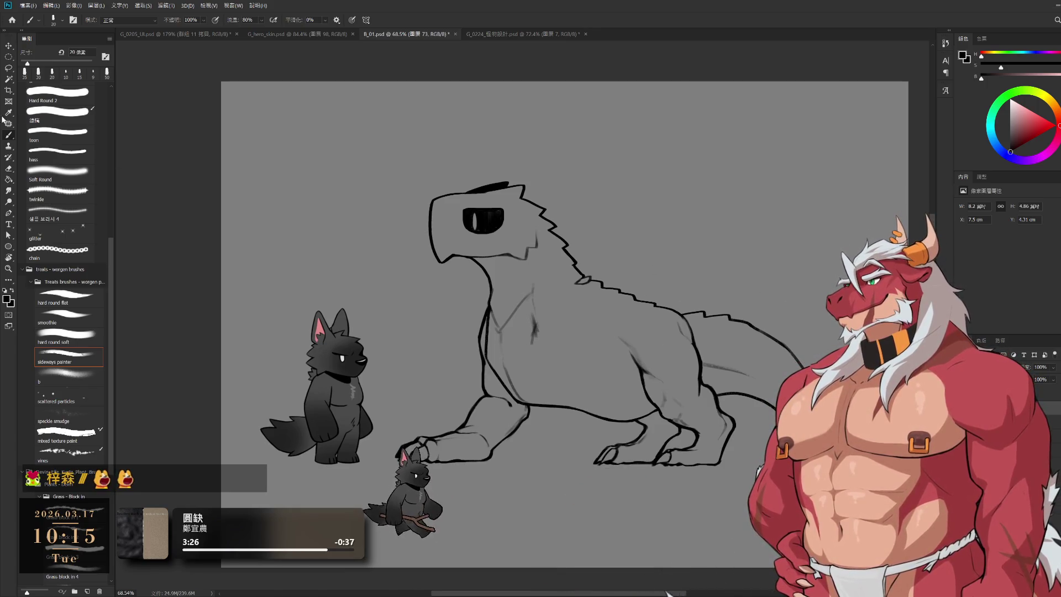
click(9, 79)
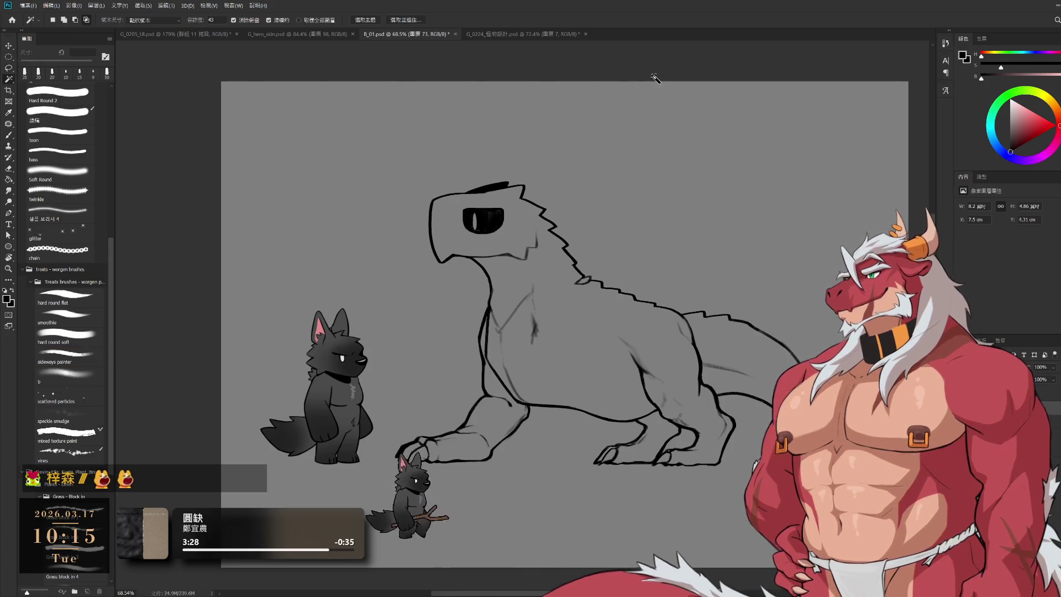
click(364, 121)
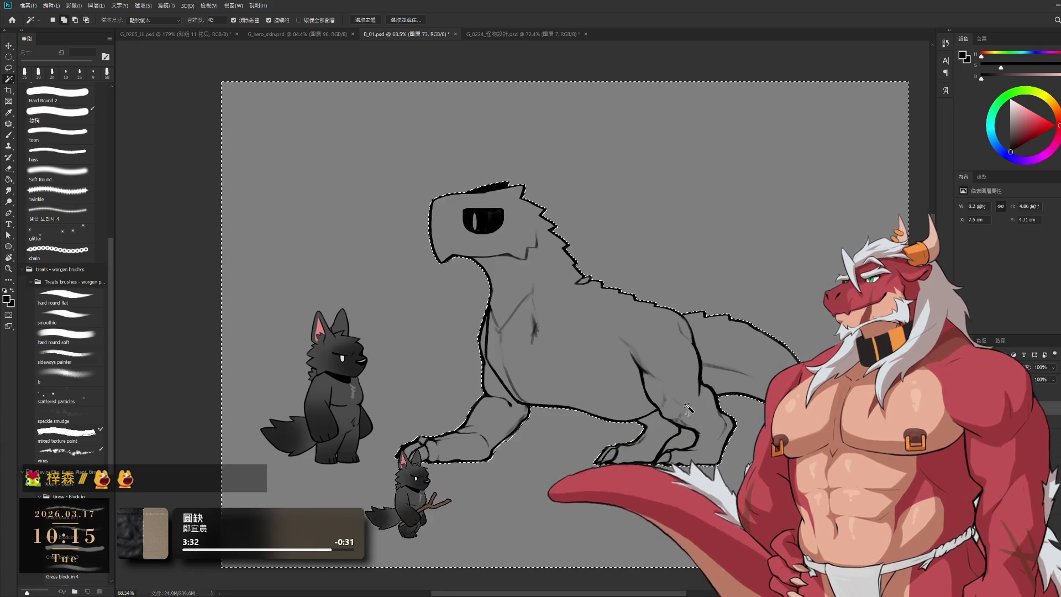
key(i)
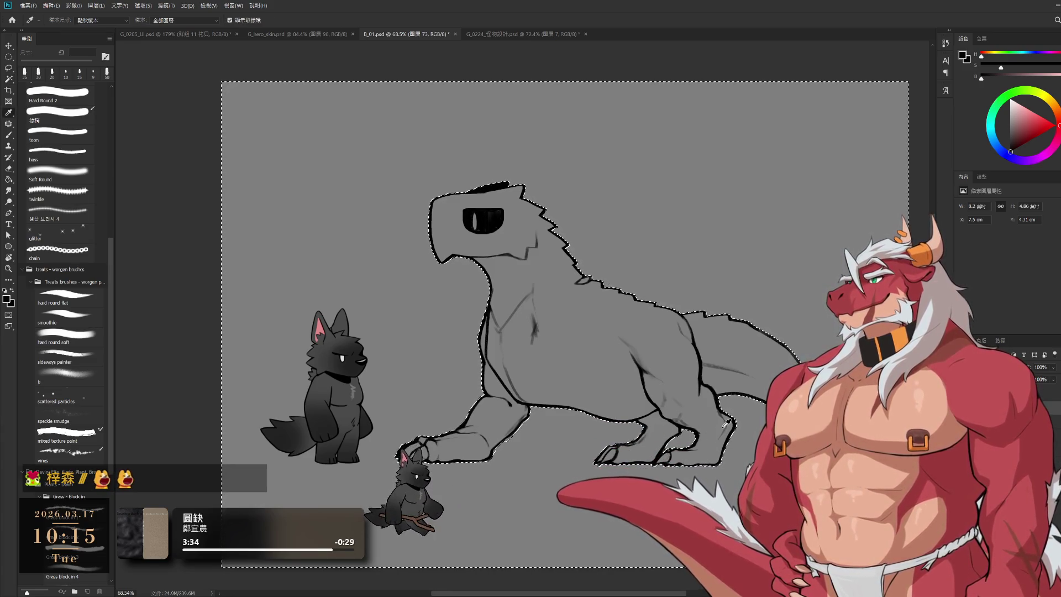
key(ctrl+shift+i)
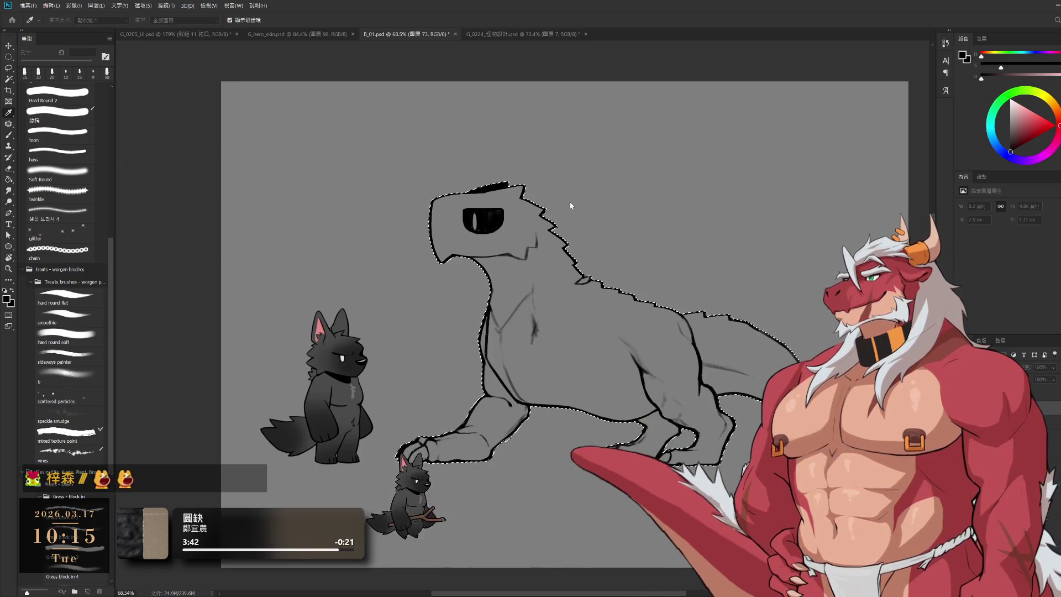
Check the selection around the head, try then undo a black fill, and add a new layer
scroll(442, 228, up, 1)
key(ctrl+h)
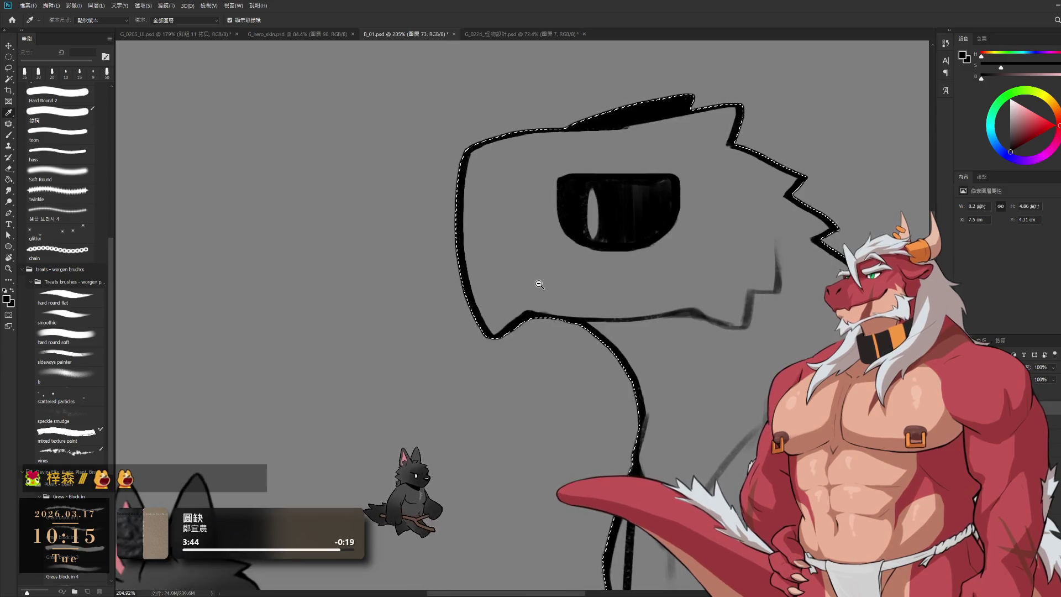
scroll(536, 282, down, 3)
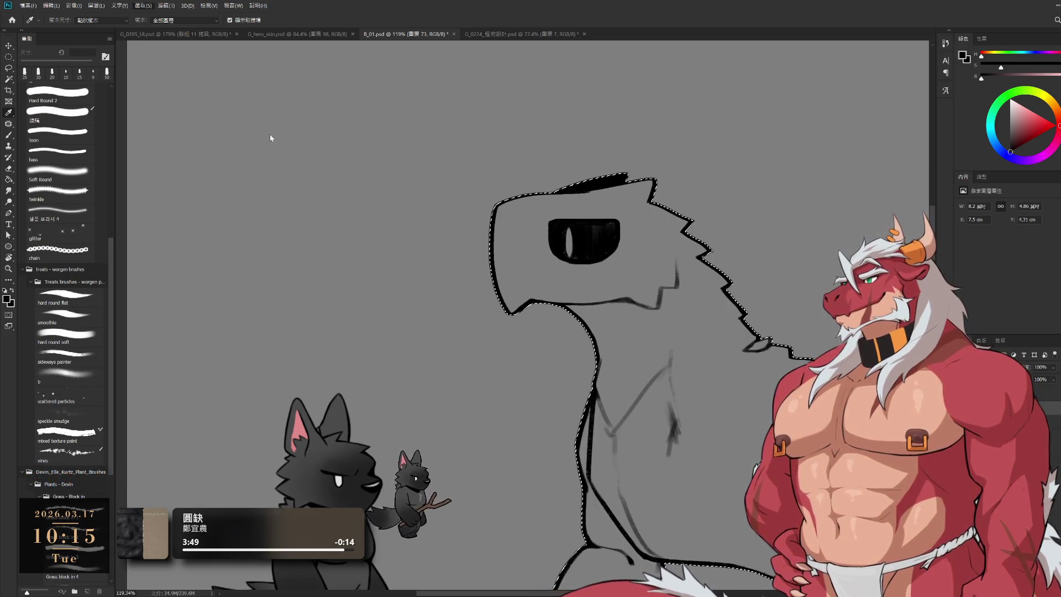
scroll(635, 236, down, 3)
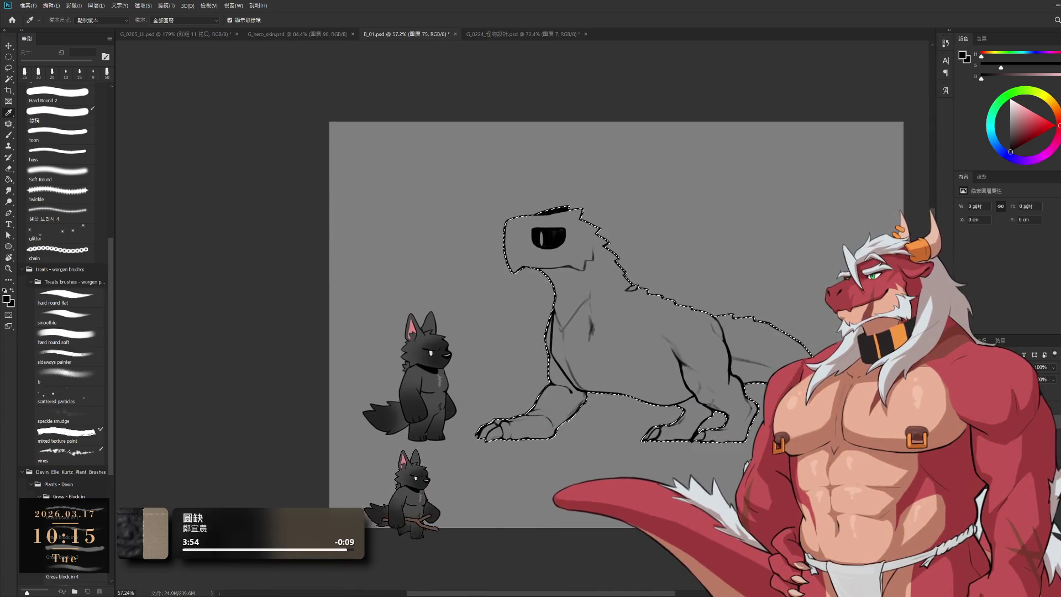
key(alt+BackSpace)
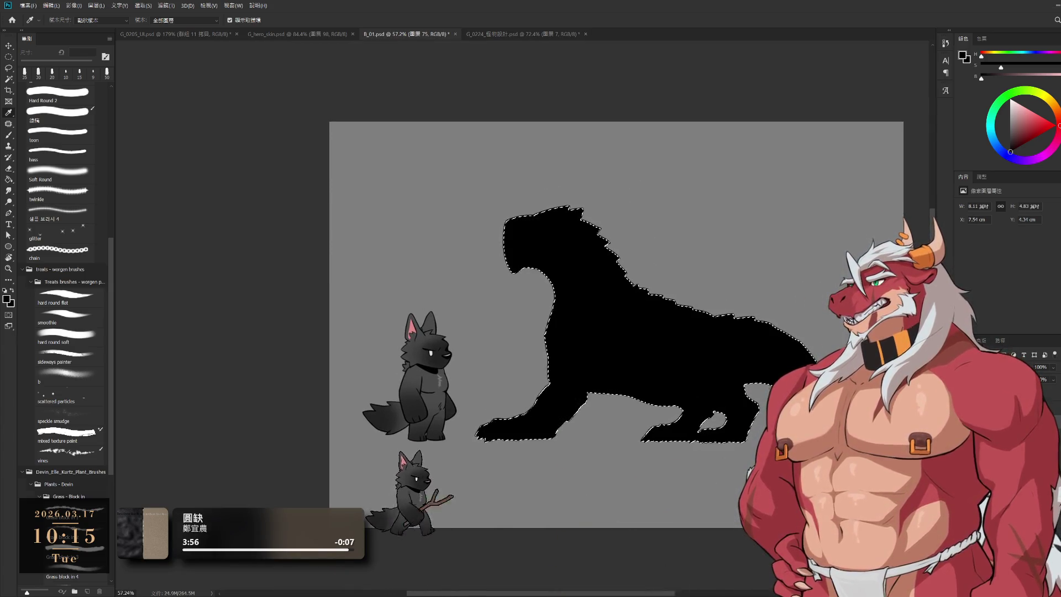
key(ctrl+z)
key(b)
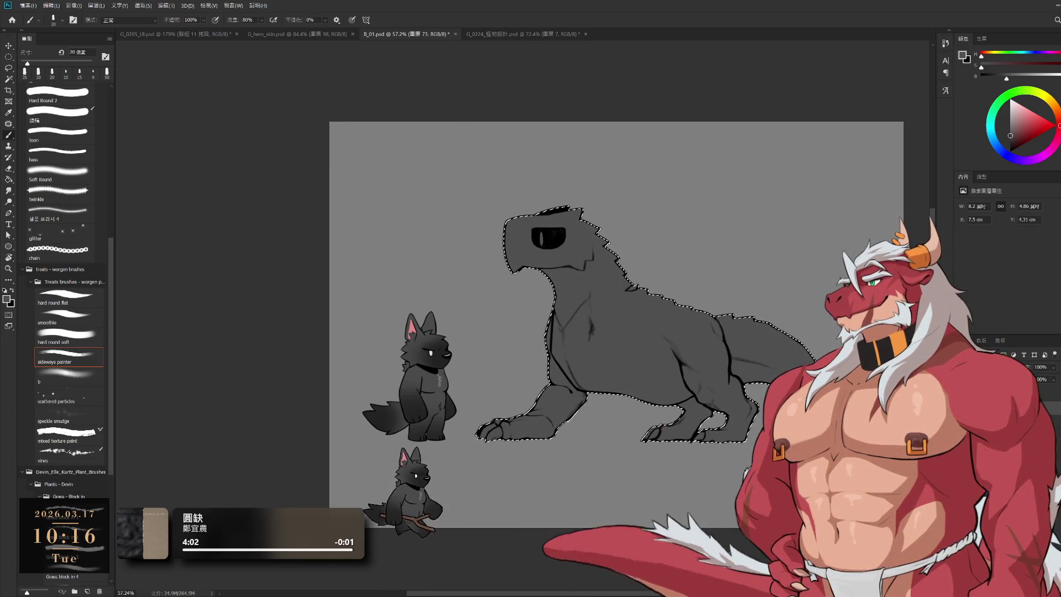
key(ctrl+shift+alt+n)
Deselect, frame the limb sketch, and paint a 25 px grey arc across its lassoed top
key(l)
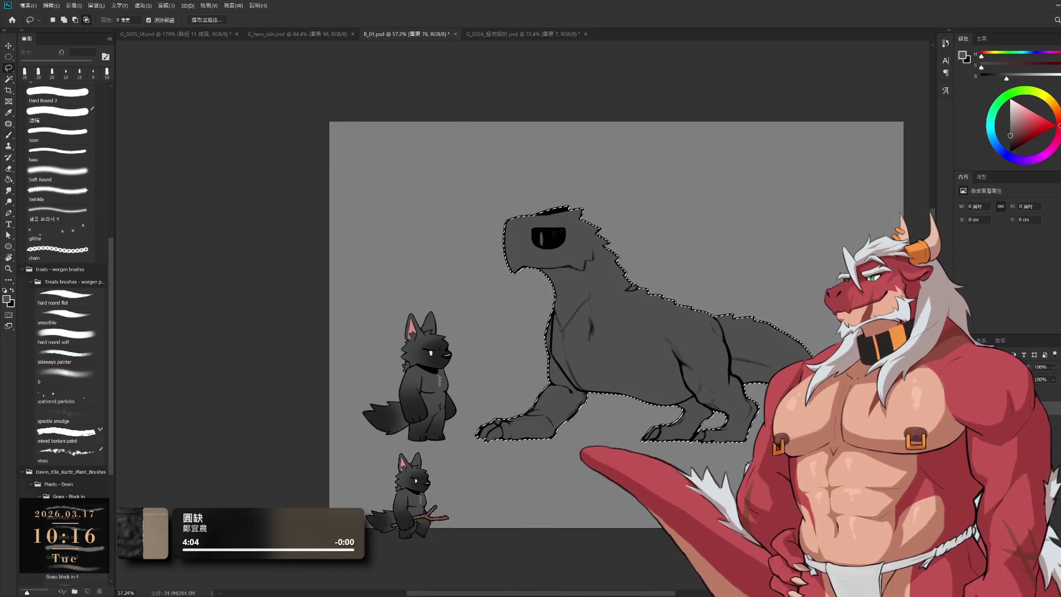
key(ctrl+d)
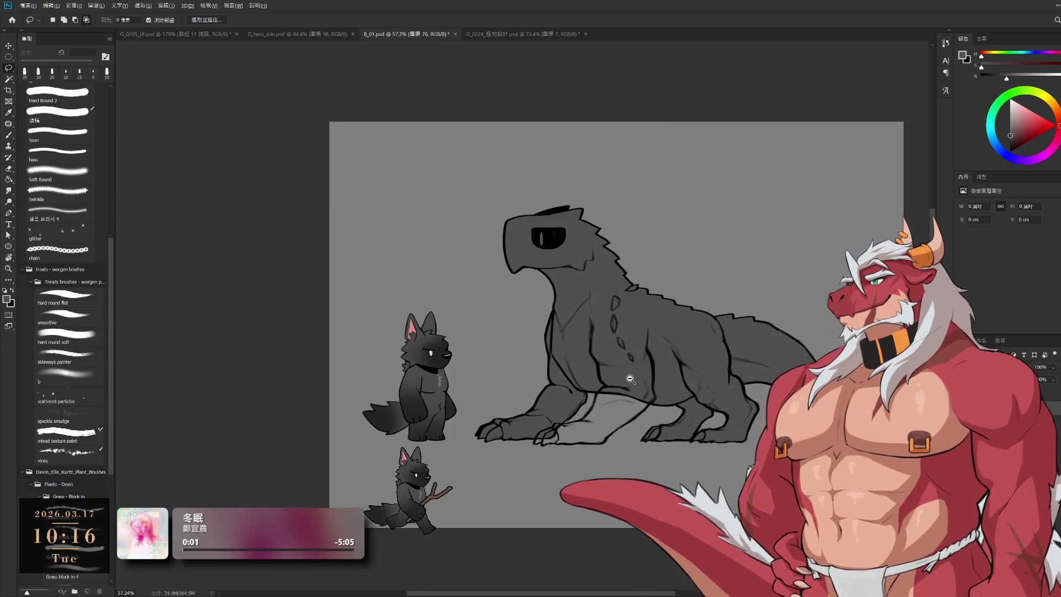
click(630, 379)
key(b)
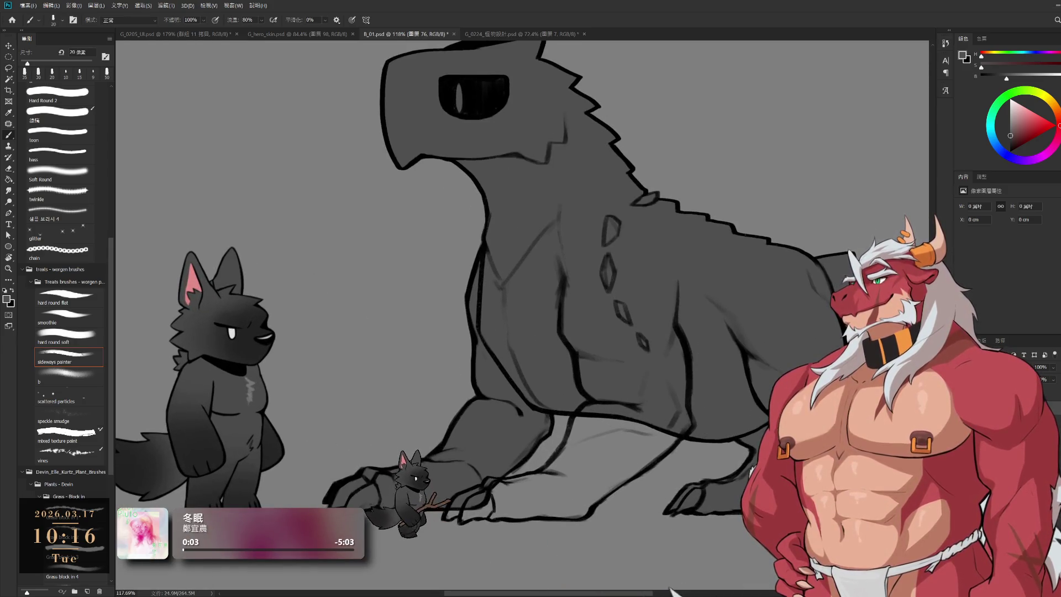
drag(588, 412, 668, 310)
key(bracketright)
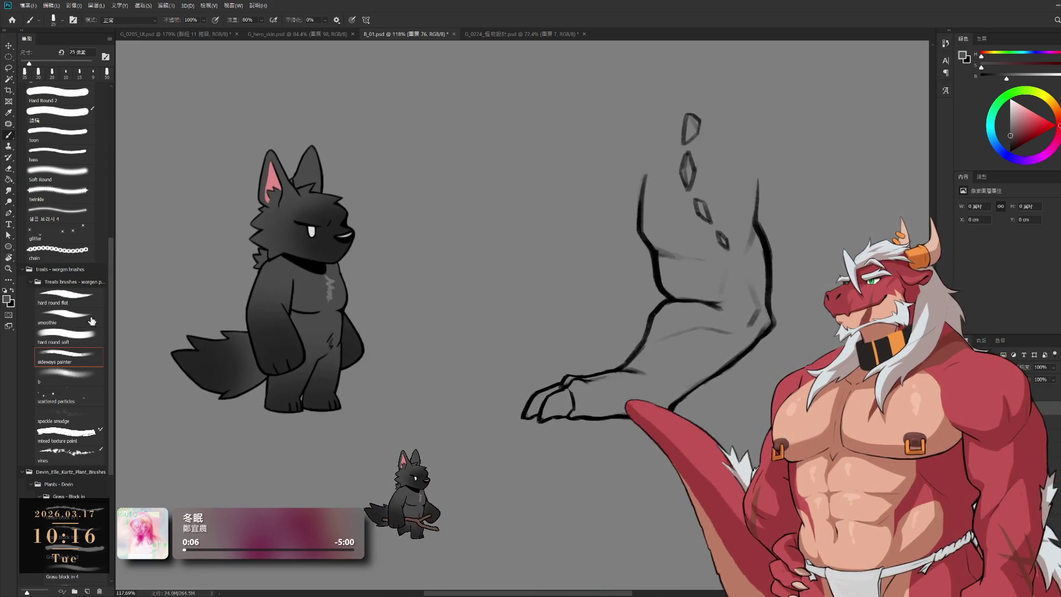
key(l)
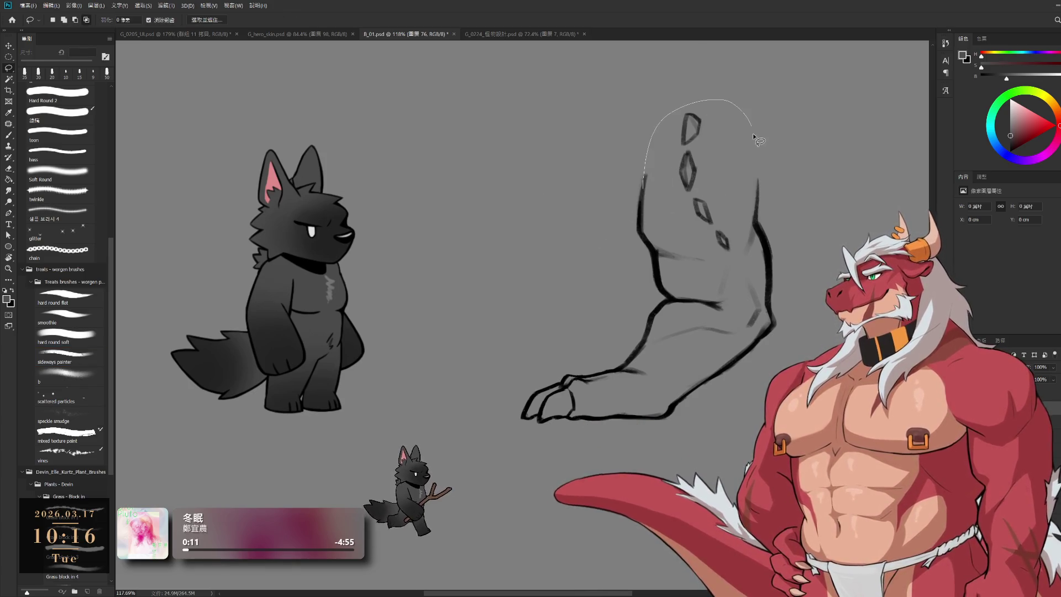
drag(755, 211, 646, 188)
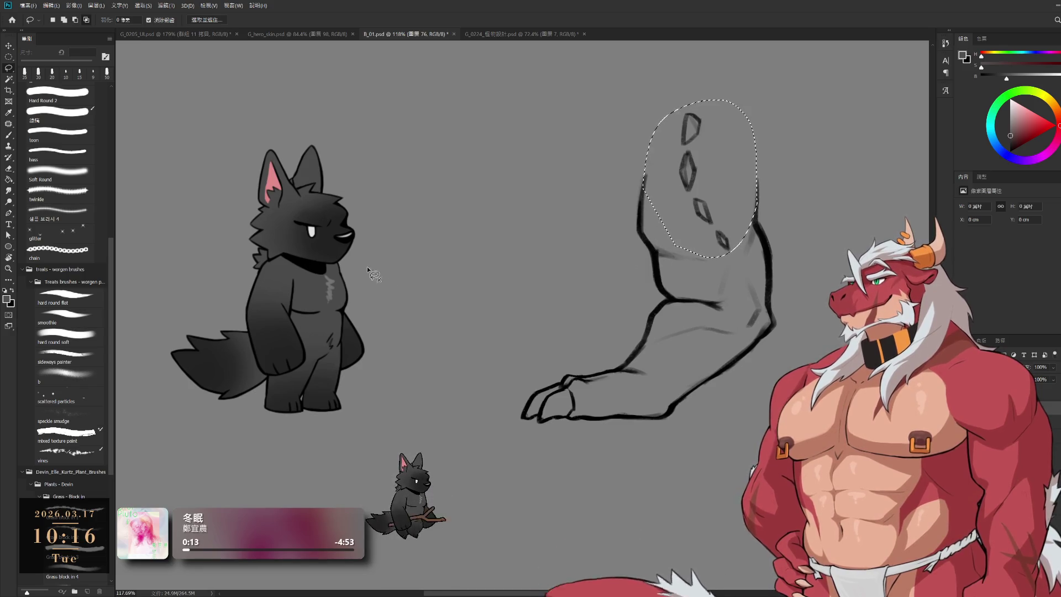
key(b)
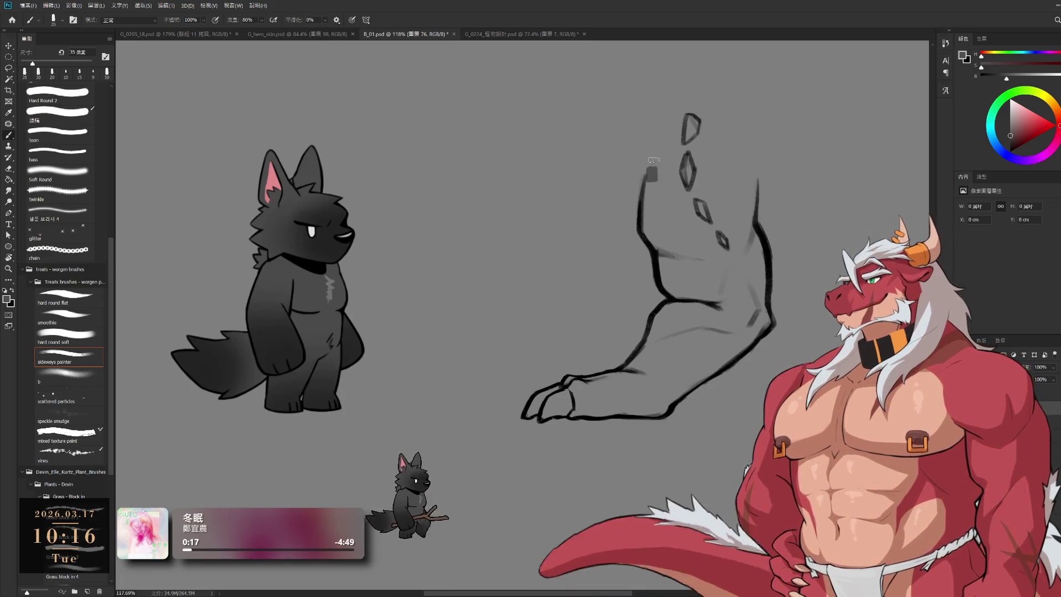
drag(650, 180, 754, 187)
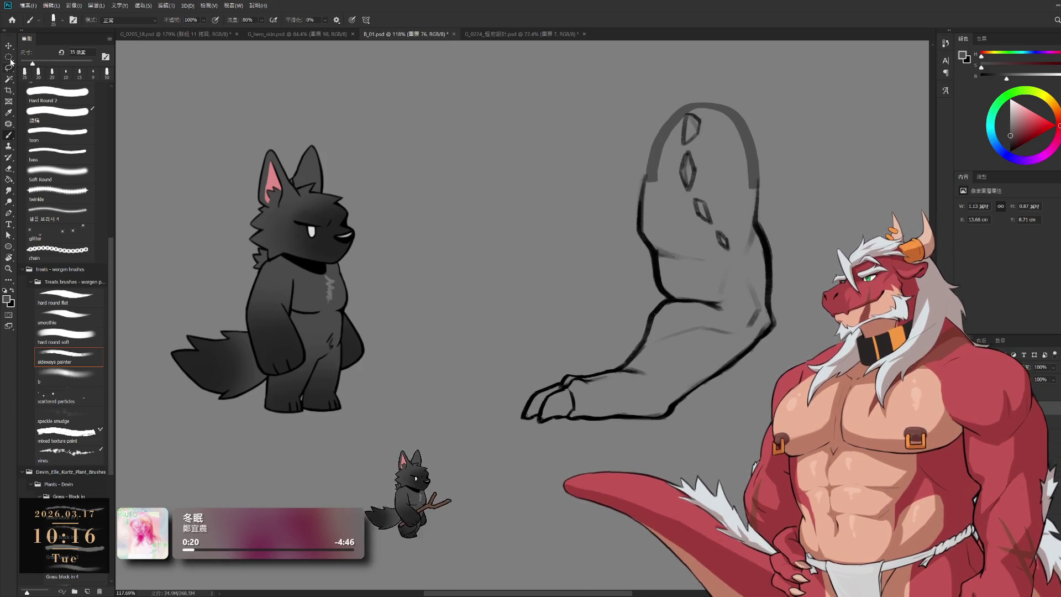
Magic Wand the area around the wolf and limb, adding a lasso loop around the wolf
click(8, 79)
click(550, 149)
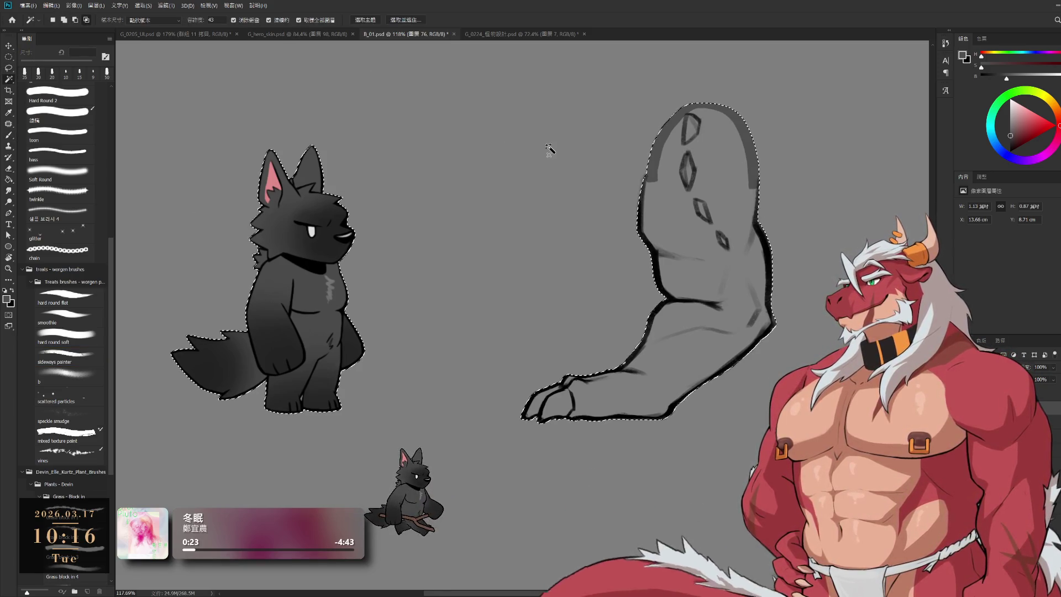
scroll(549, 228, down, 3)
key(l)
drag(469, 127, 437, 113)
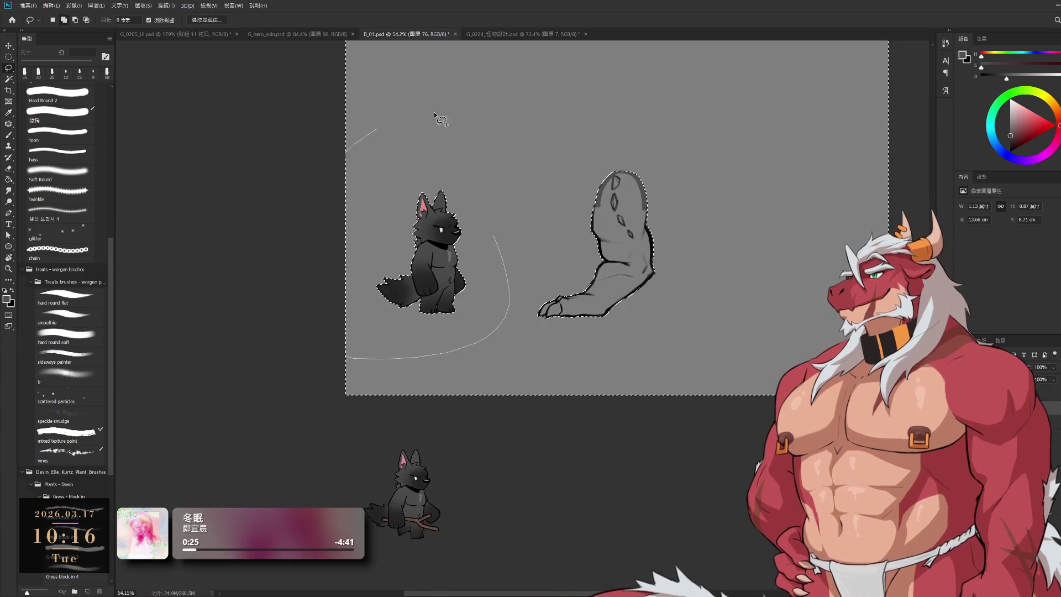
Subtract the wolf from the selection, fill the limb with dark grey on a new layer, and deselect
drag(613, 172, 648, 183)
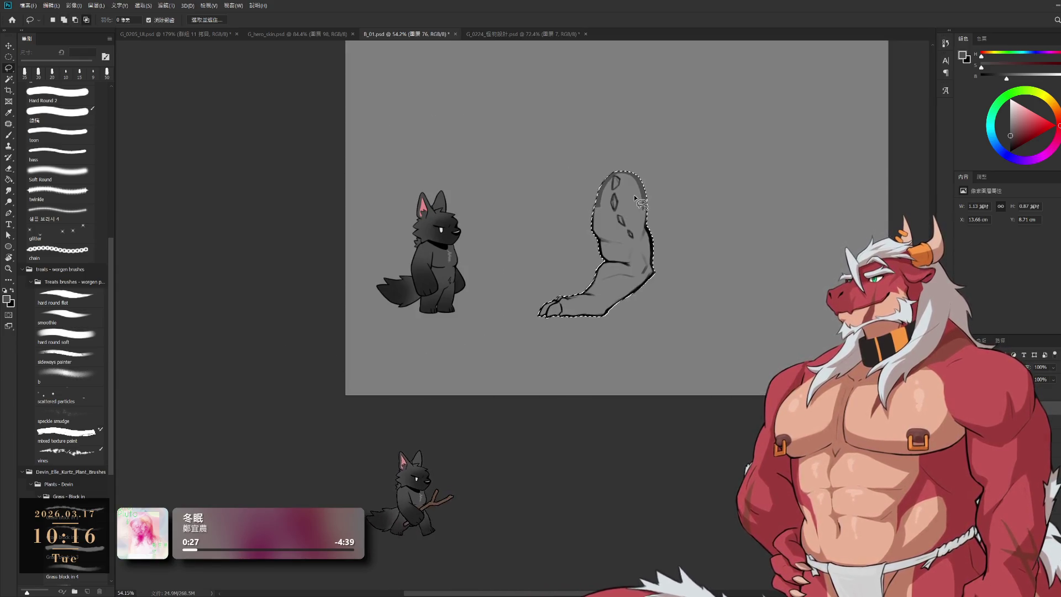
scroll(614, 172, up, 3)
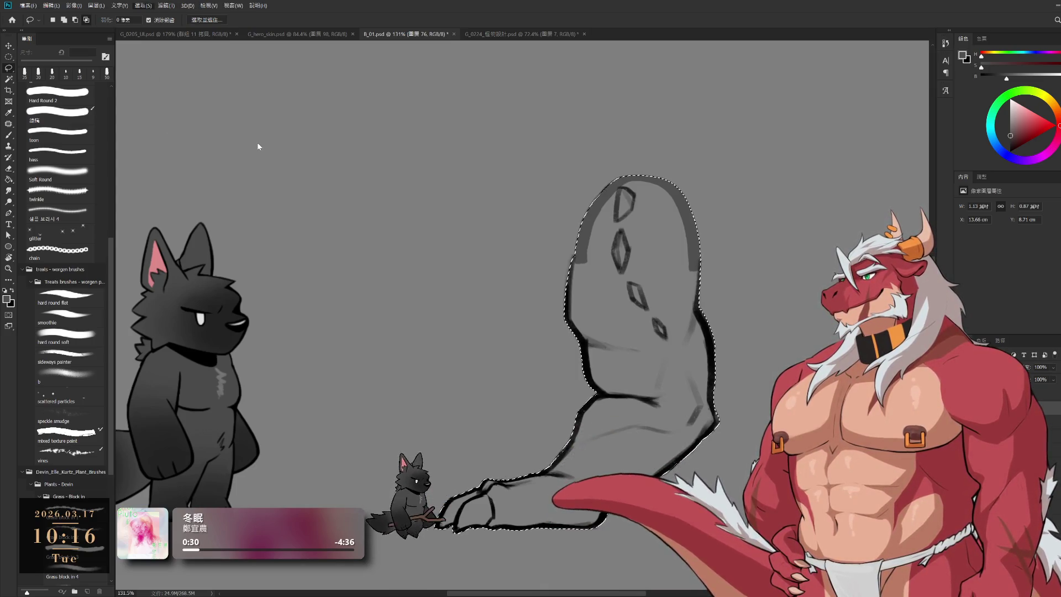
drag(569, 199, 561, 188)
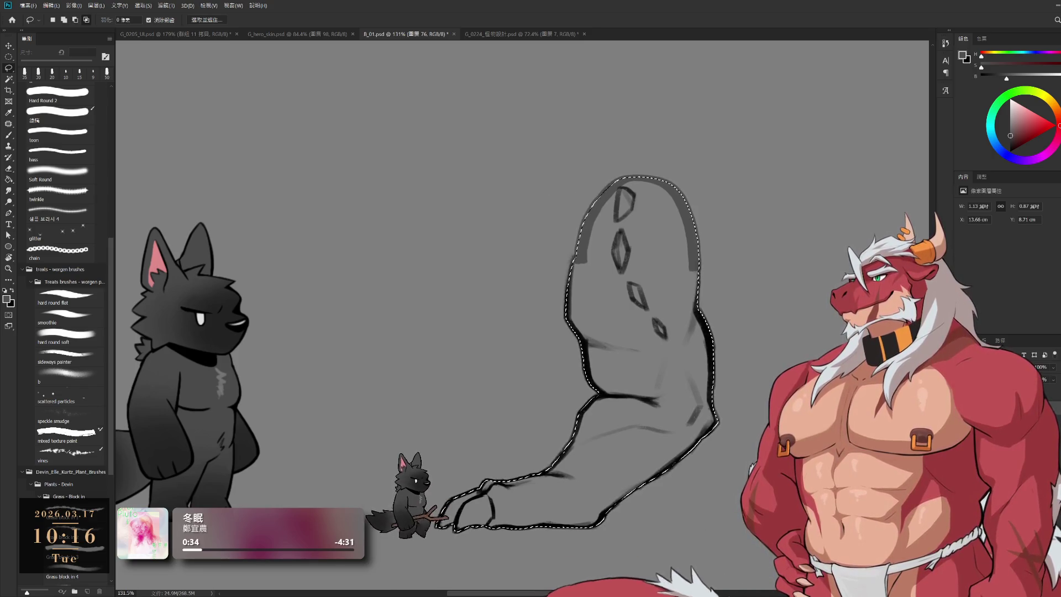
key(ctrl+shift+alt+n)
key(b)
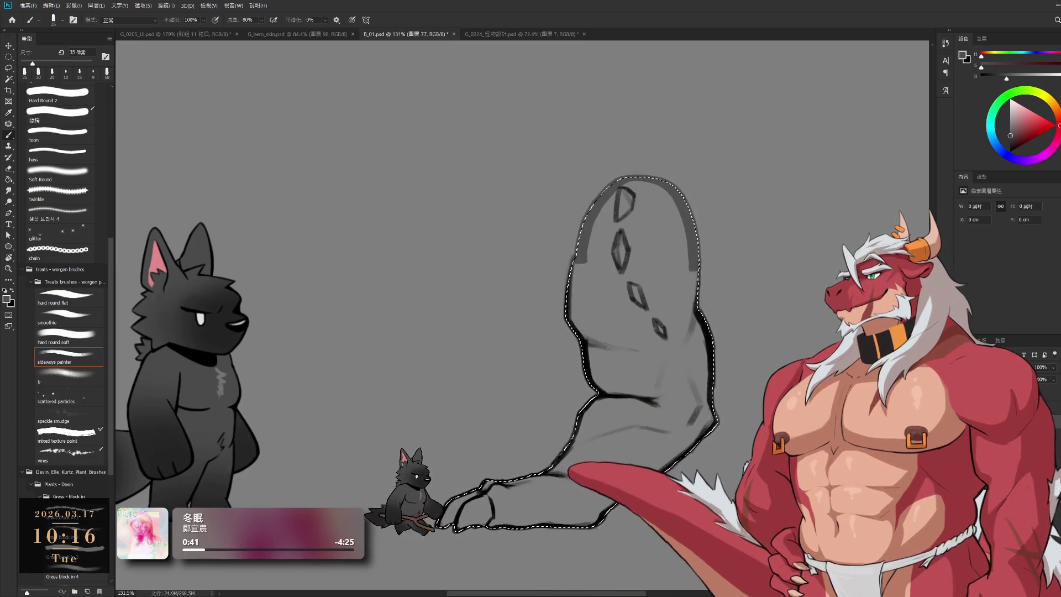
key(alt+BackSpace)
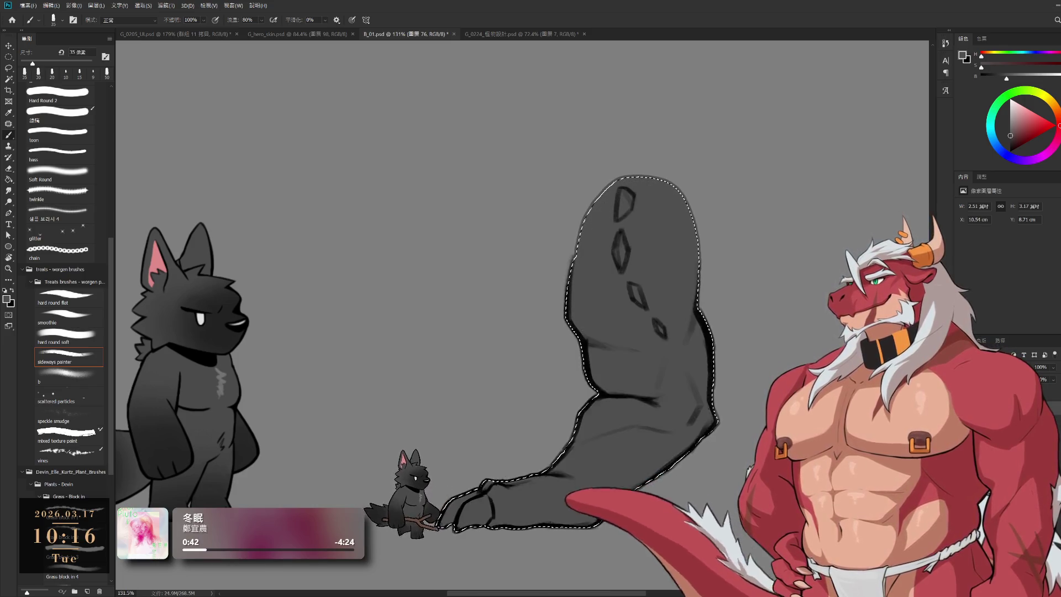
key(ctrl+shift+alt+n)
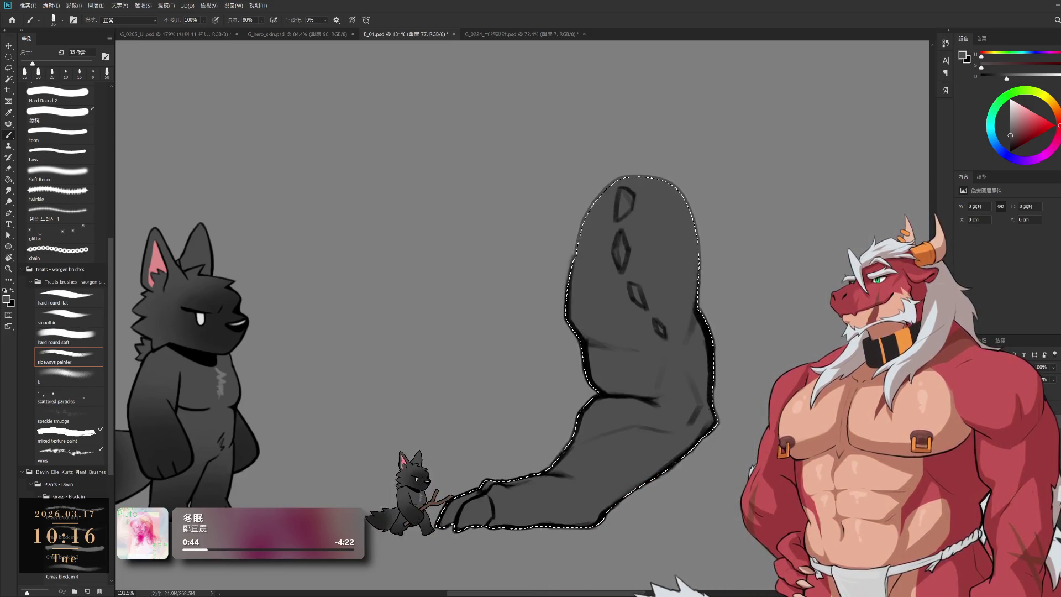
click(8, 57)
click(354, 101)
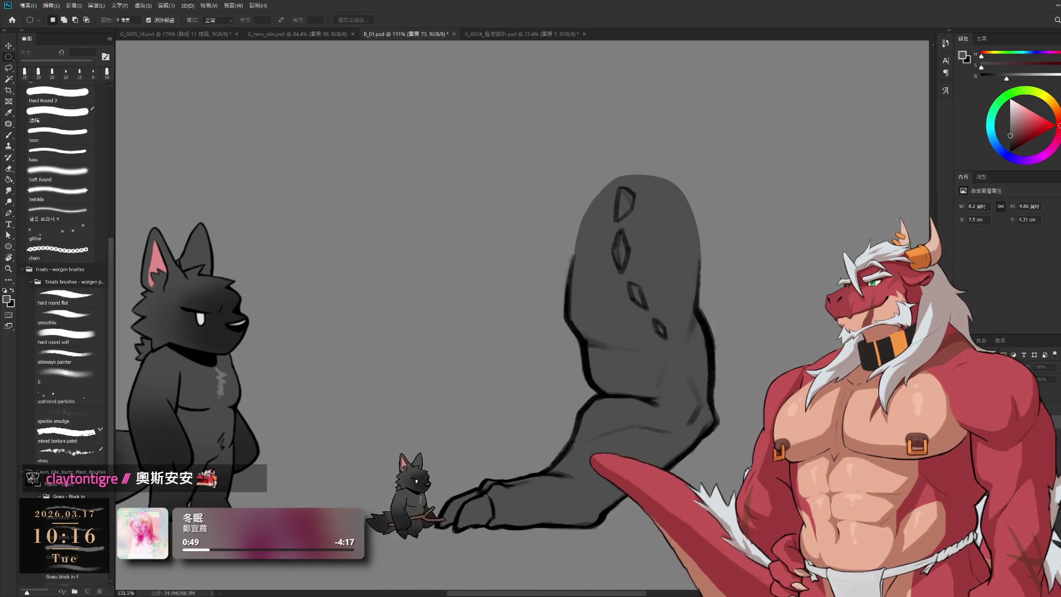
Zoom and pan to frame the whole crouching creature, then enter Free Transform (Ctrl+T)
scroll(722, 297, down, 5)
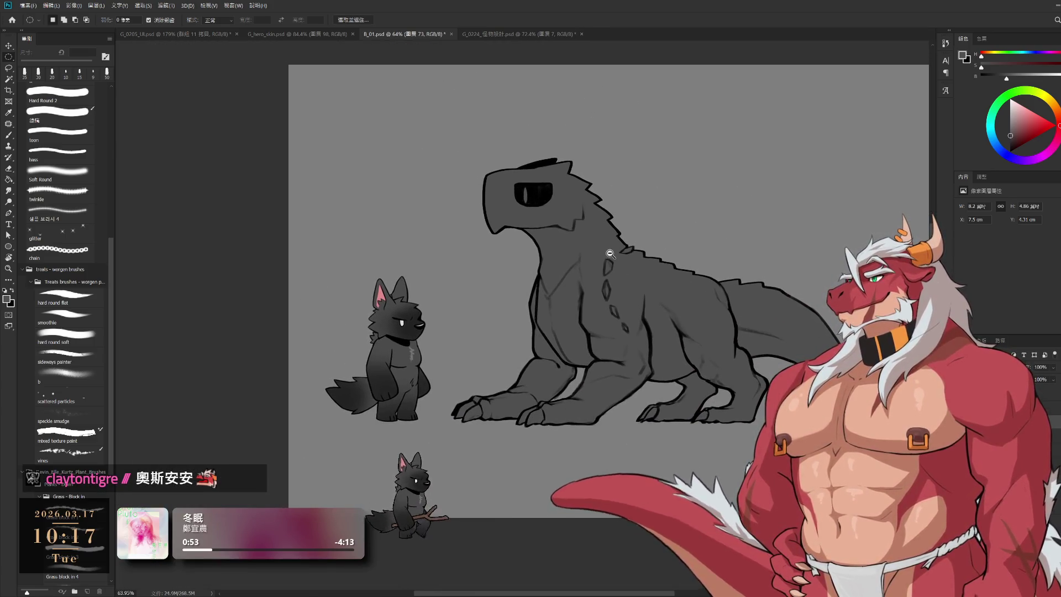
scroll(610, 254, up, 7)
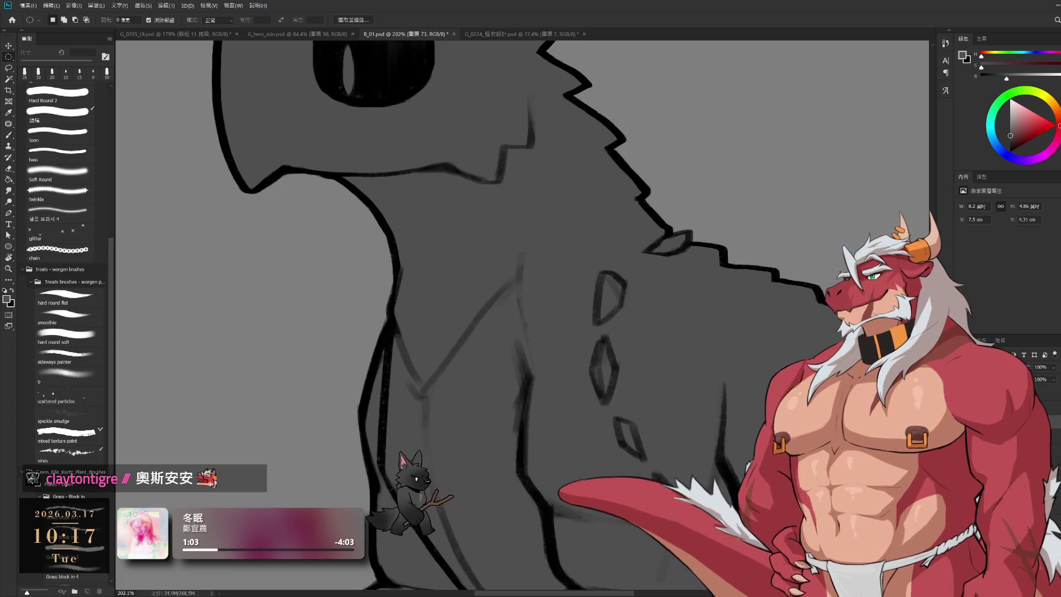
drag(715, 333, 755, 367)
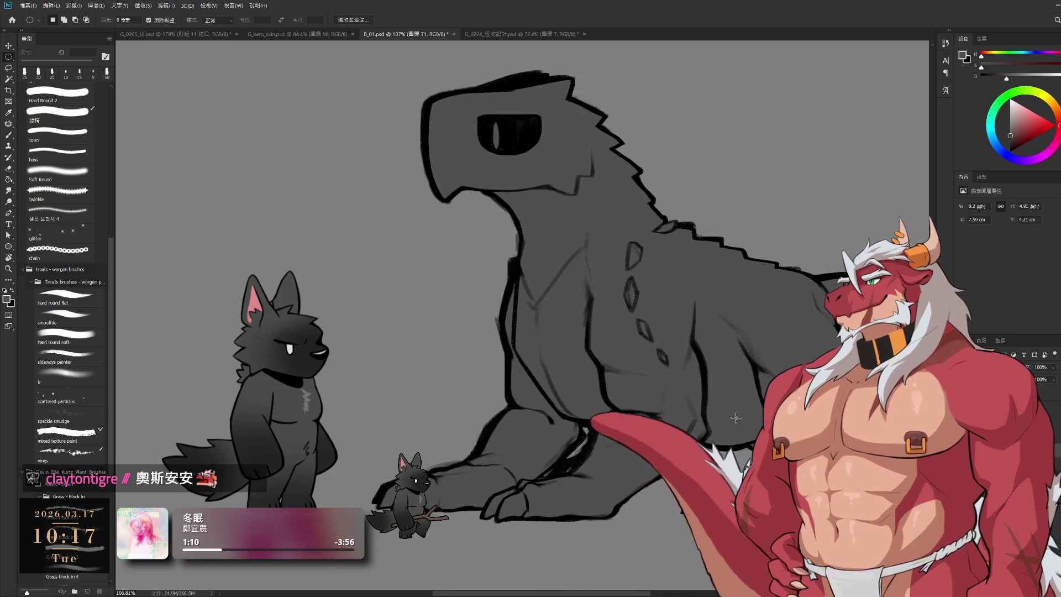
scroll(633, 379, down, 3)
drag(633, 380, 608, 390)
key(ctrl+t)
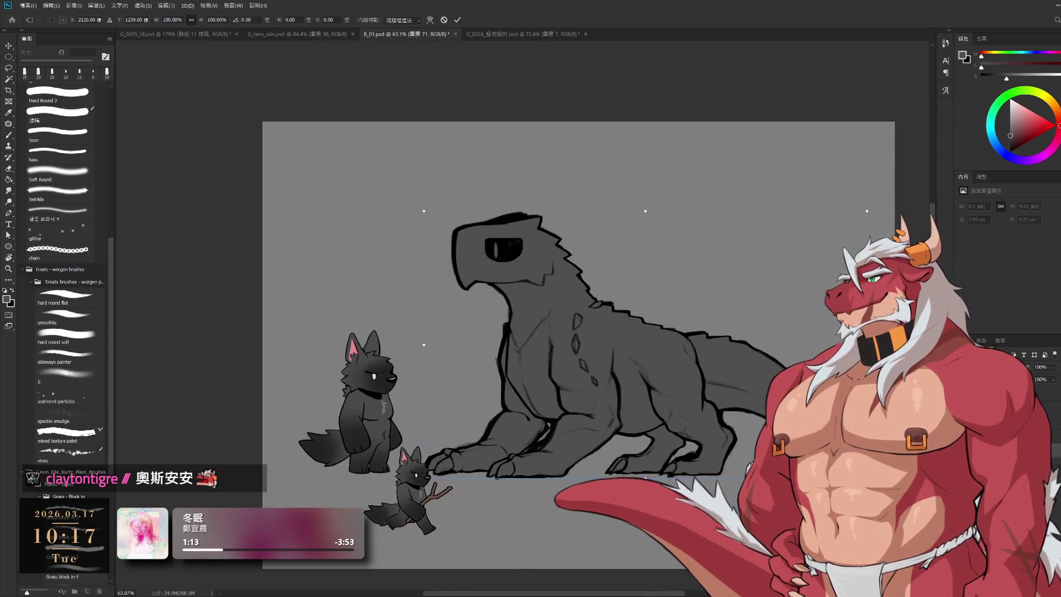
Scale the copied beast down into the top-right corner and commit it
drag(645, 343, 708, 254)
key(Return)
key(m)
Zoom in on the big beast's head and paint a light pale stroke on its snout
key(b)
alt+click(667, 232)
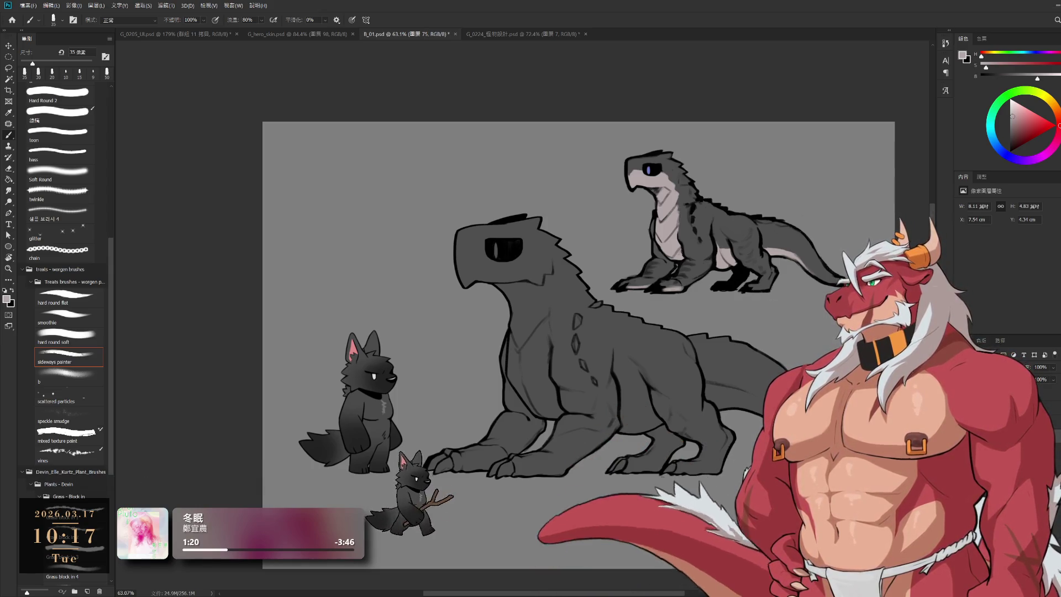
drag(682, 117, 637, 47)
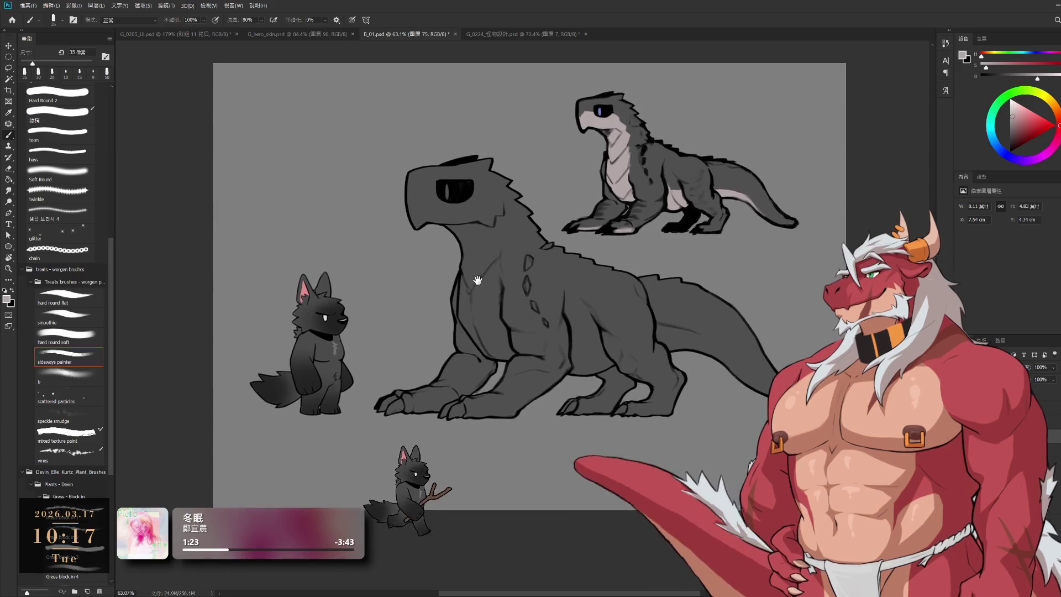
scroll(474, 213, up, 5)
drag(474, 213, 429, 291)
key(])
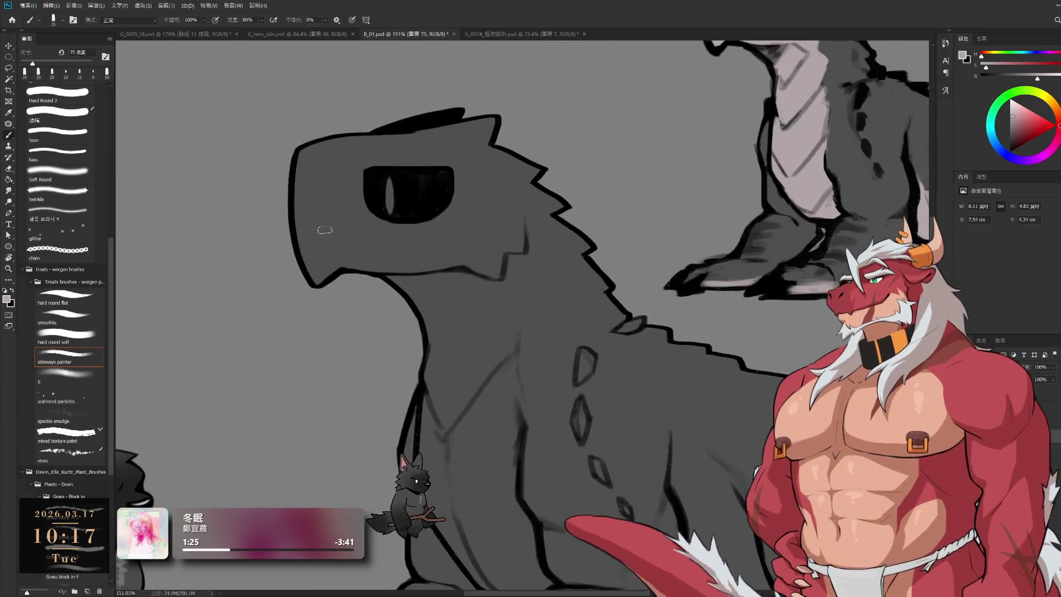
drag(342, 208, 305, 248)
drag(338, 211, 305, 258)
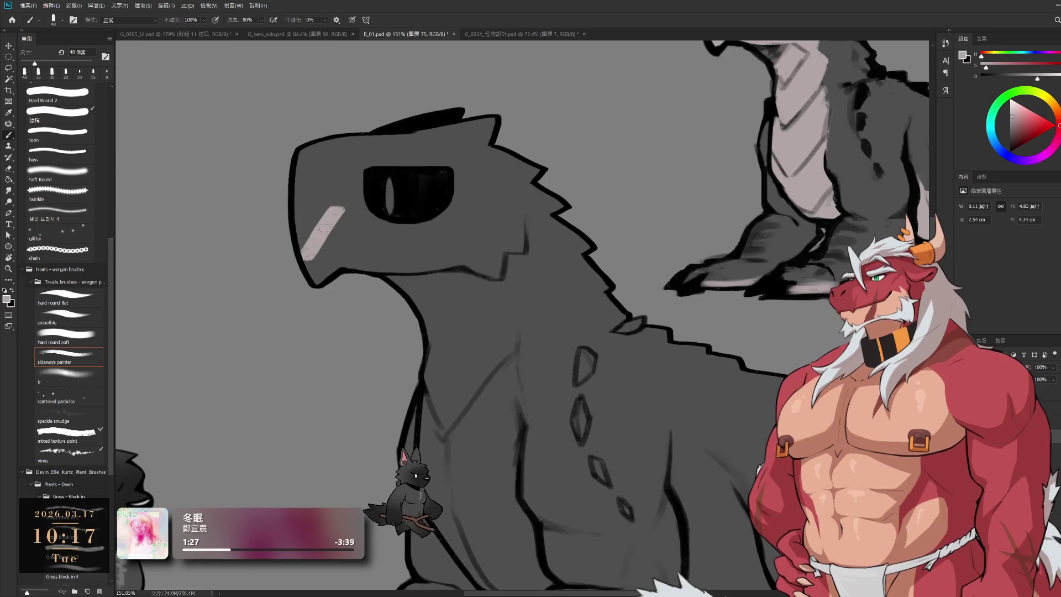
key(ctrl+z)
drag(335, 217, 303, 254)
Sample the blue eye colour from the small reference and draw a vertical blue pupil
drag(352, 216, 292, 383)
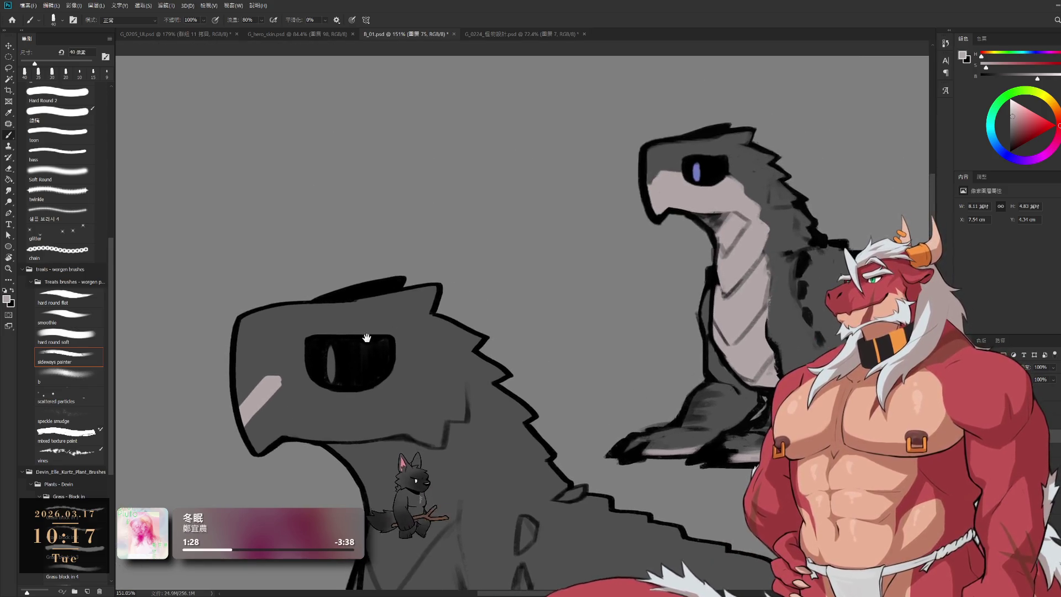
alt+click(697, 168)
key([)
key(bracketleft)
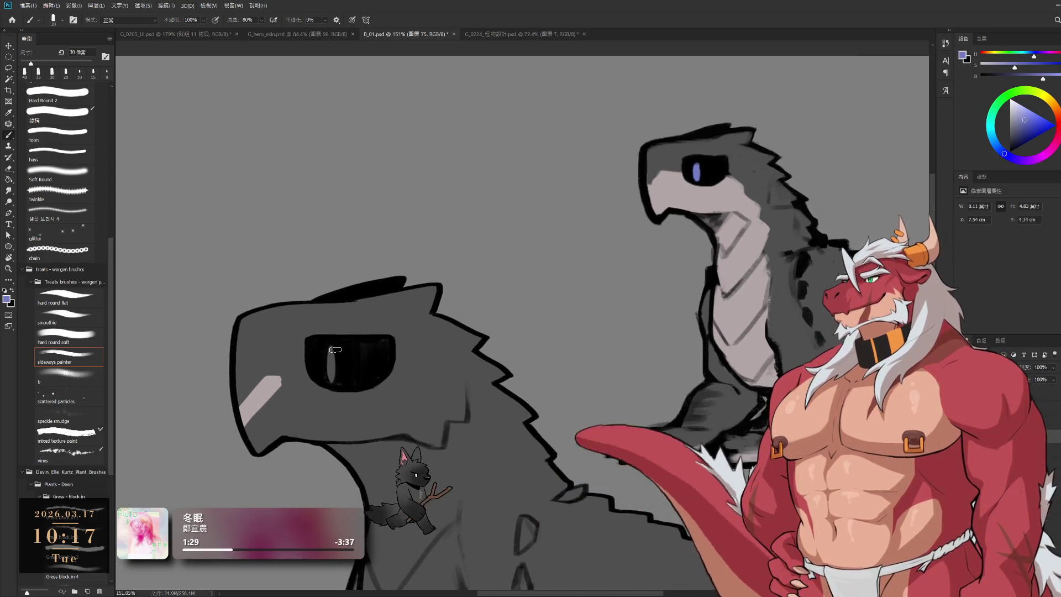
drag(330, 346, 330, 382)
With the pale snout tone and a growing brush, extend the patch over jaw and cheek toward the eye
alt+click(265, 389)
alt+click(265, 389)
key(bracketright)
mouse_move(260, 393)
mouse_down()
mouse_move(305, 370)
mouse_move(259, 437)
mouse_up()
key(bracketright)
drag(330, 387, 348, 316)
key(bracketright)
key(bracketright)
mouse_move(318, 354)
mouse_down()
mouse_move(324, 313)
mouse_move(412, 303)
mouse_move(414, 267)
mouse_up()
Refine the pale patch below the eye and add a dark grey edge across it
key(bracketleft)
key(bracketleft)
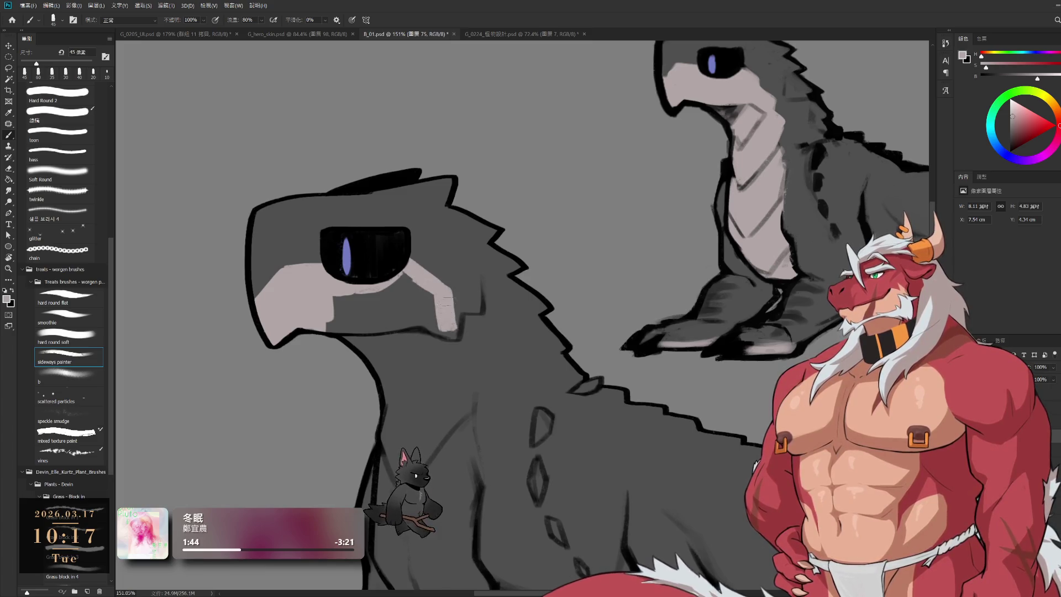
key(bracketleft)
mouse_move(451, 299)
mouse_down()
mouse_move(462, 338)
mouse_move(428, 320)
mouse_up()
key(bracketright)
key(bracketright)
drag(392, 288, 329, 312)
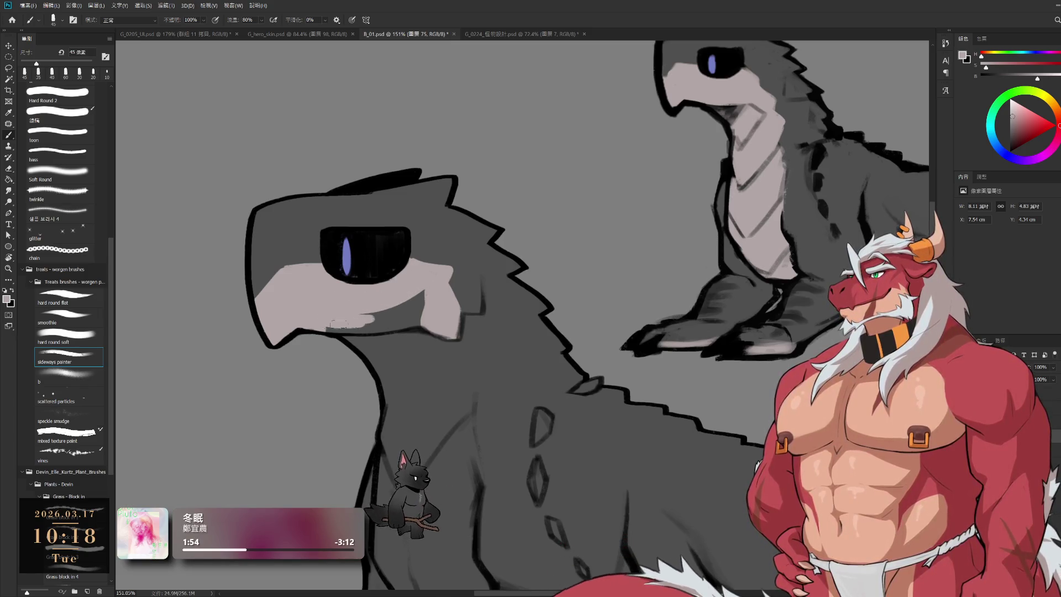
drag(422, 296, 367, 319)
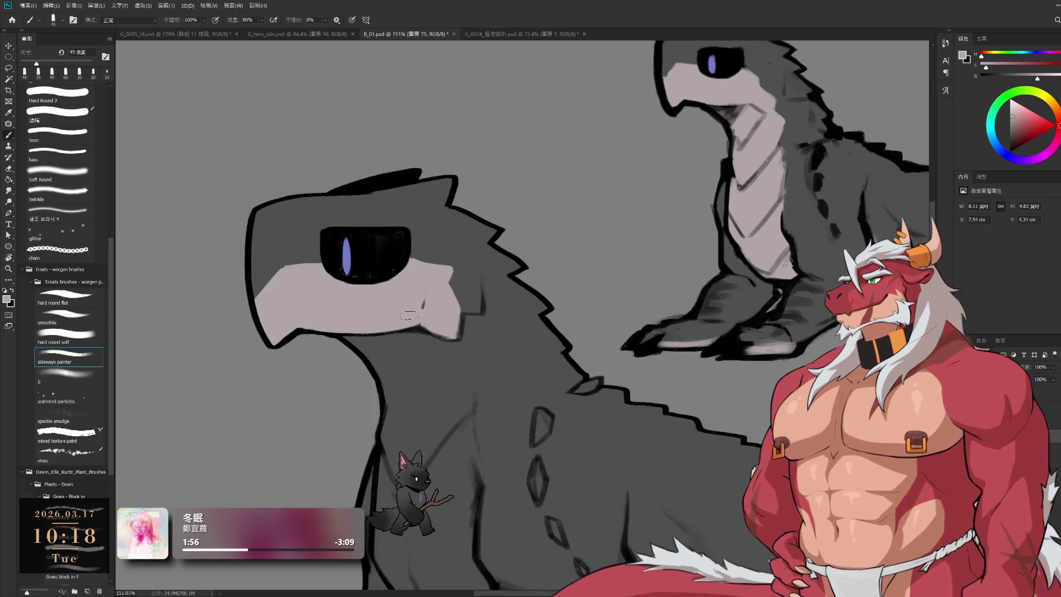
scroll(426, 289, down, 5)
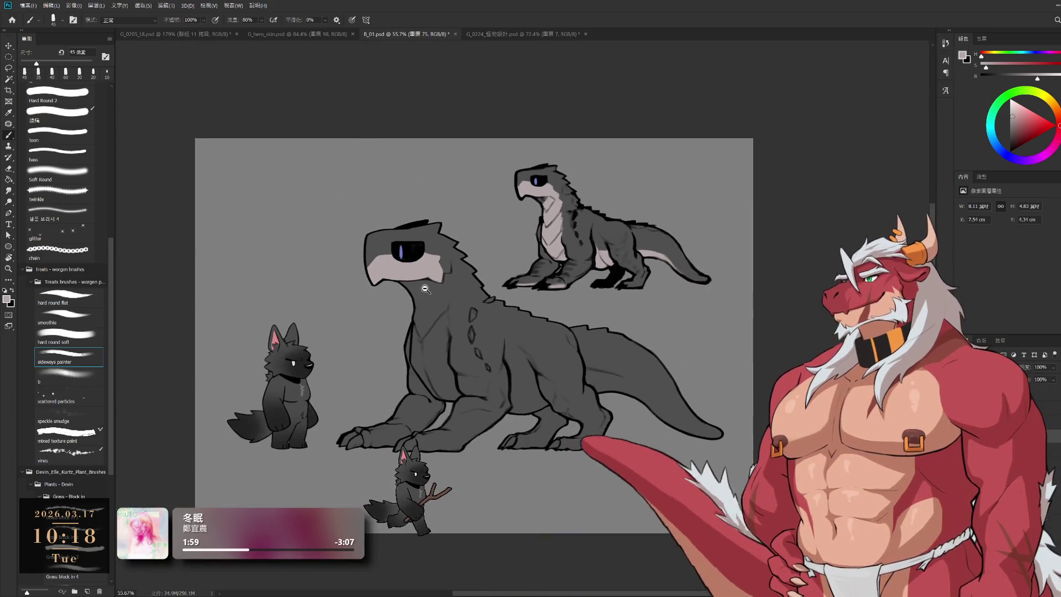
Paint a pale pinkish stripe down the beast's throat, covering the grey notches
scroll(420, 331, up, 4)
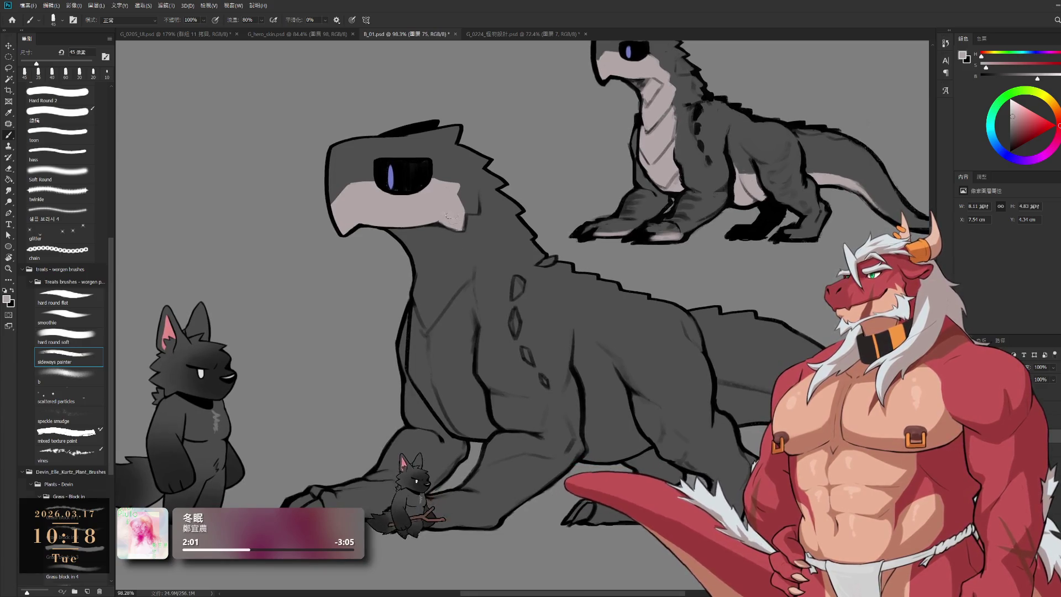
mouse_move(400, 229)
mouse_down()
mouse_move(416, 270)
mouse_move(449, 210)
mouse_up()
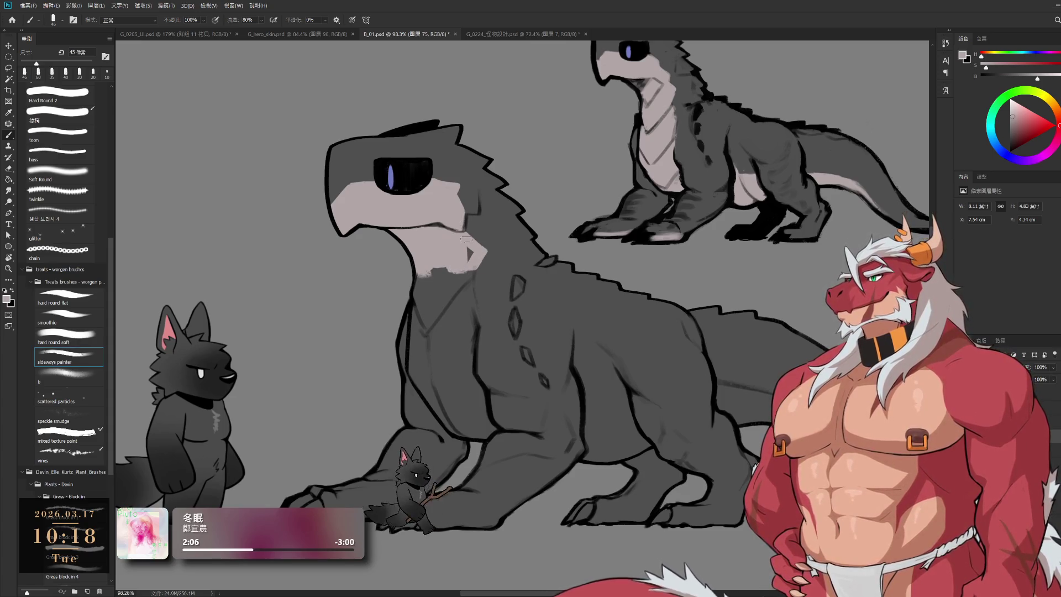
mouse_move(466, 238)
mouse_down()
mouse_move(422, 264)
mouse_move(417, 352)
mouse_up()
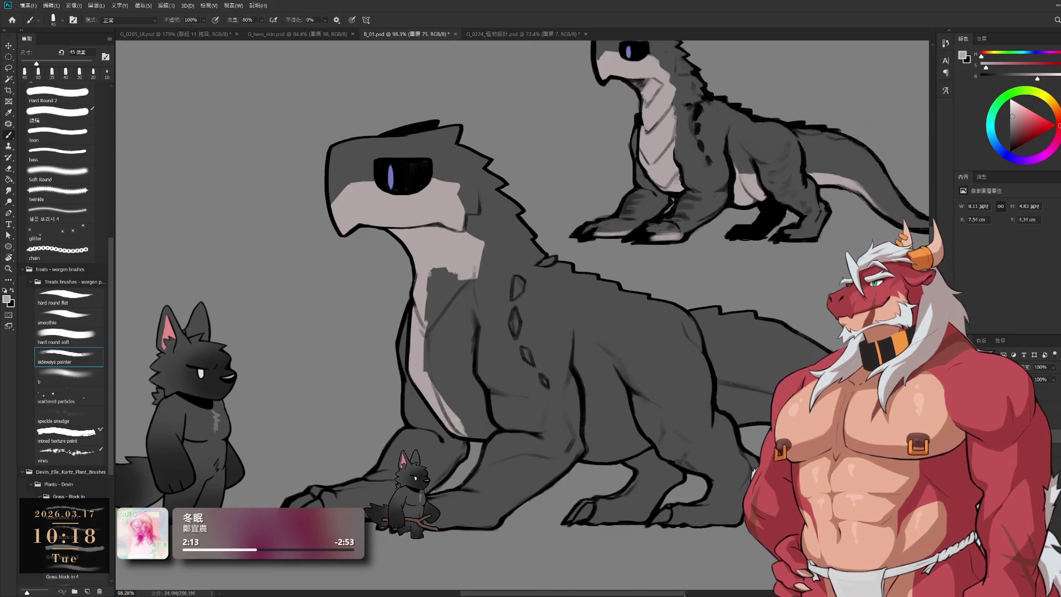
drag(434, 269, 437, 369)
key(bracketright)
key(bracketright)
drag(439, 270, 449, 399)
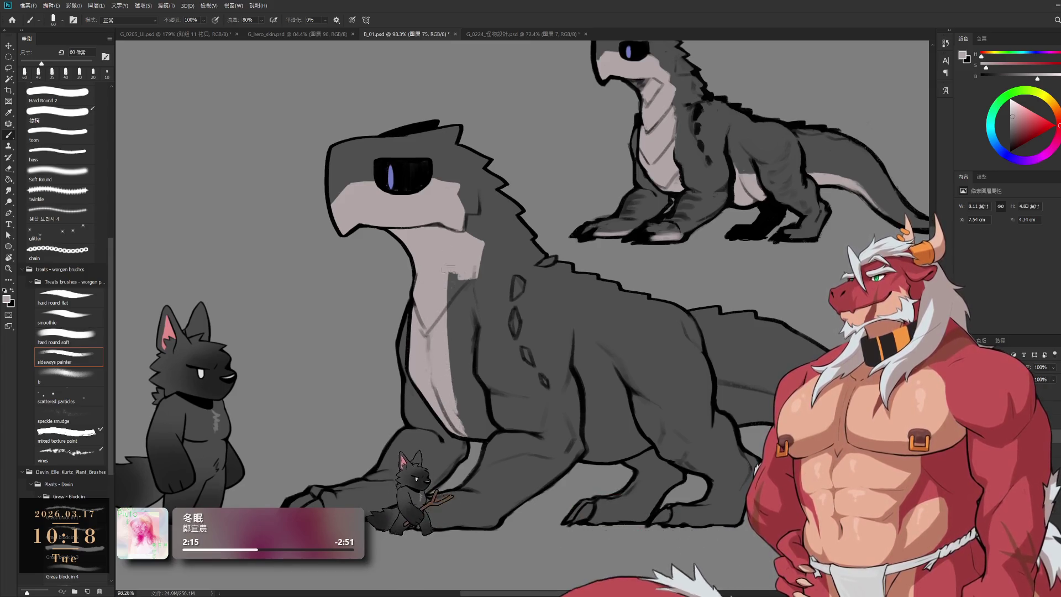
drag(449, 269, 466, 346)
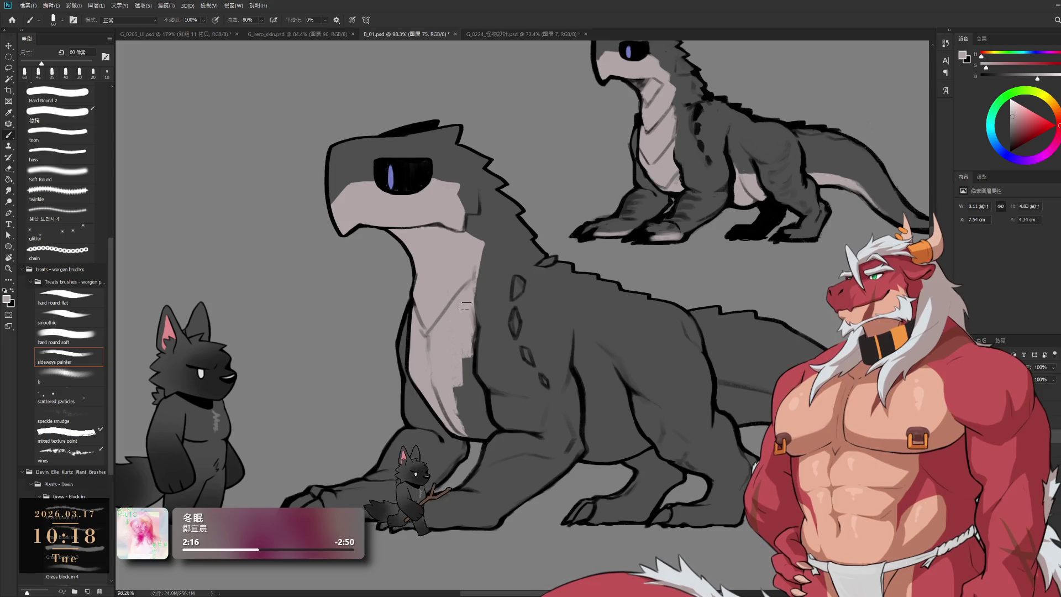
alt+click(494, 263)
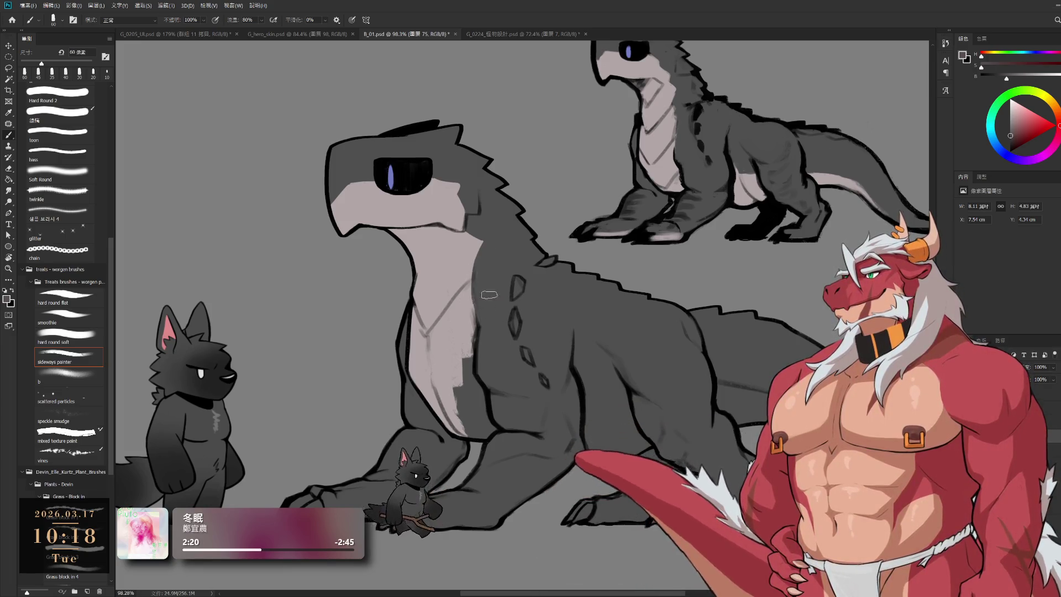
alt+click(467, 318)
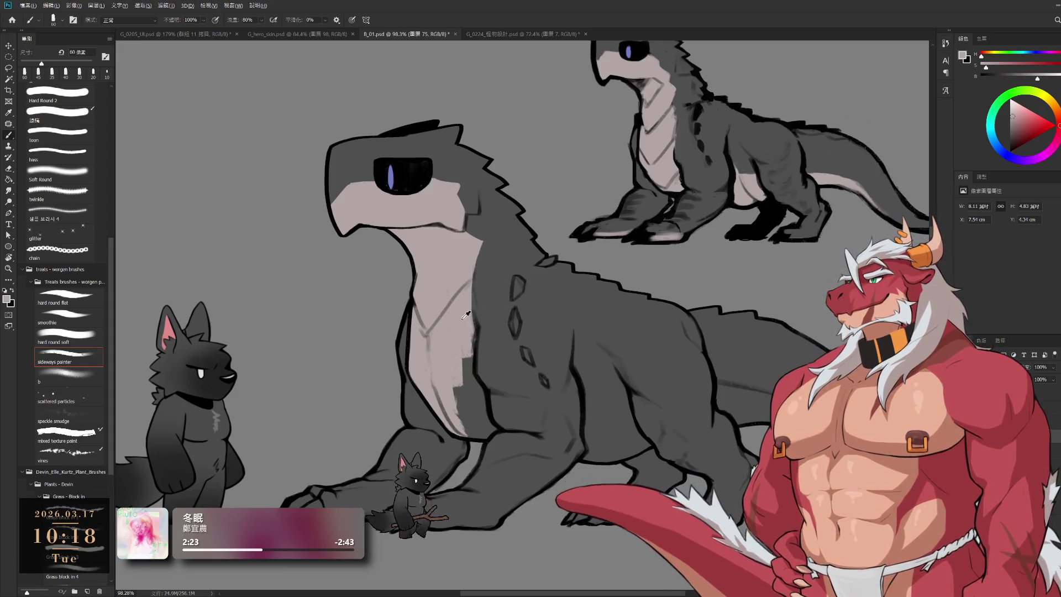
drag(460, 379, 467, 422)
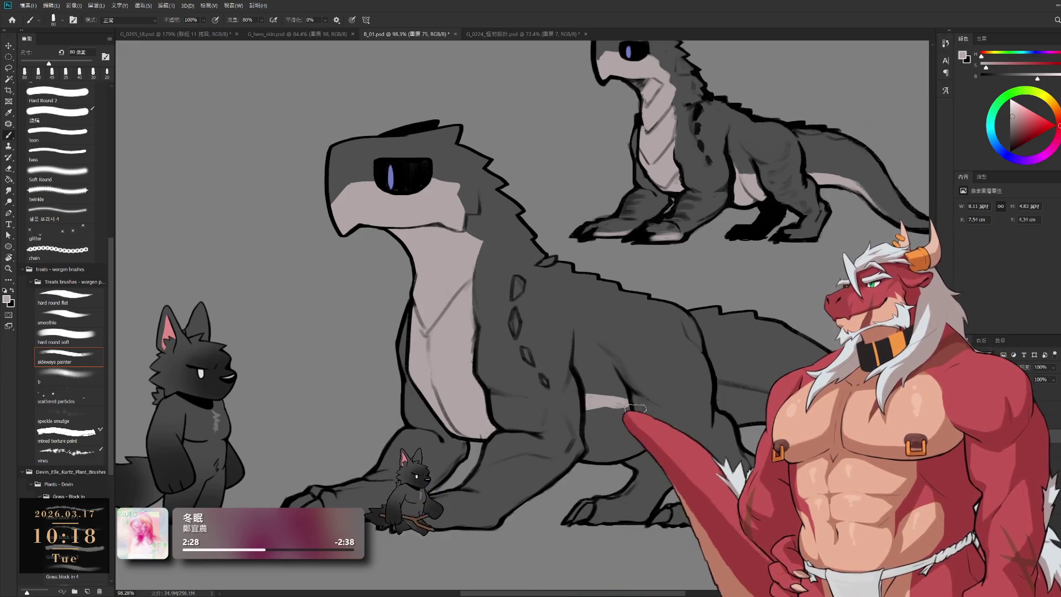
Paint the pale belly over the lower grey patches, sampling darker and lighter greys
drag(619, 415, 595, 402)
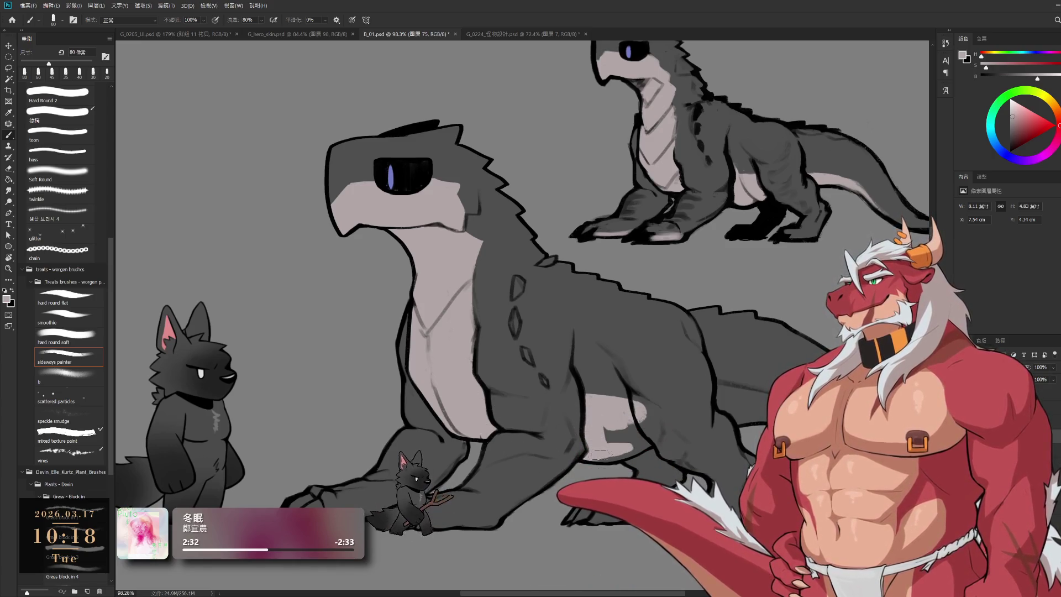
drag(629, 429, 646, 442)
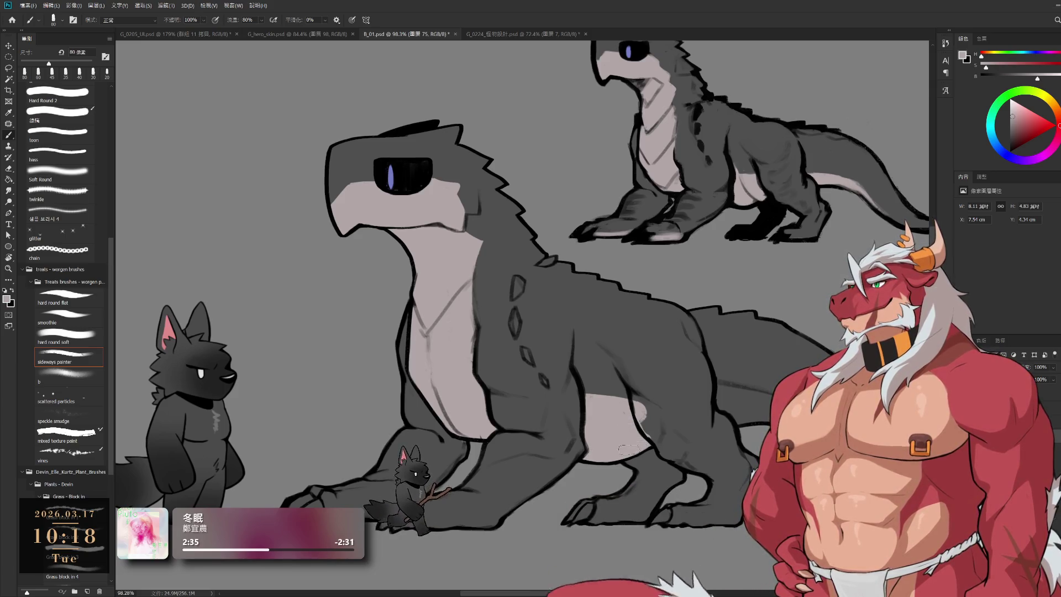
alt+click(667, 396)
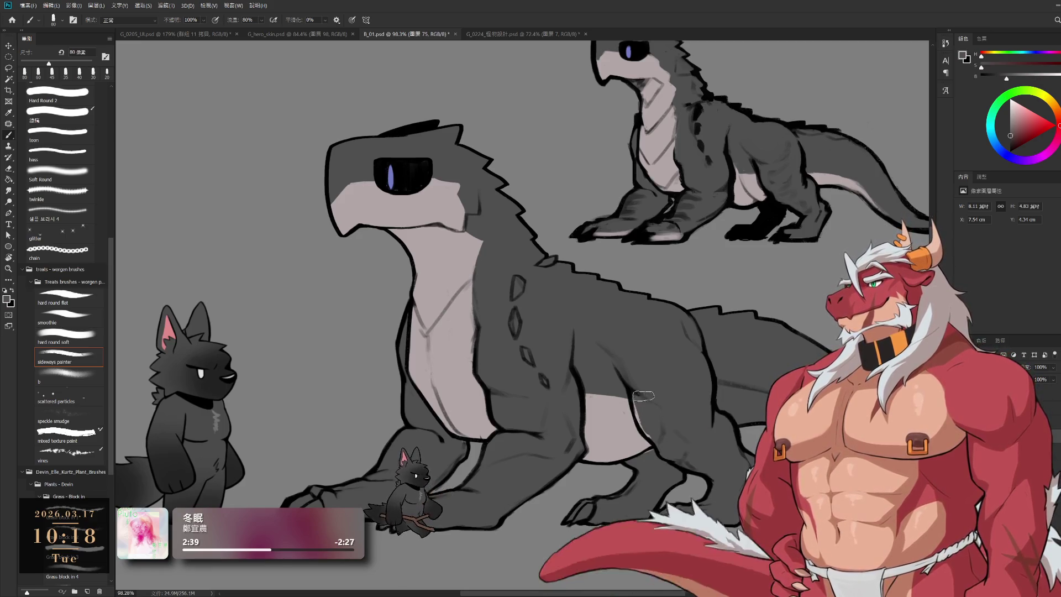
alt+click(636, 431)
key(bracketleft)
key(bracketleft)
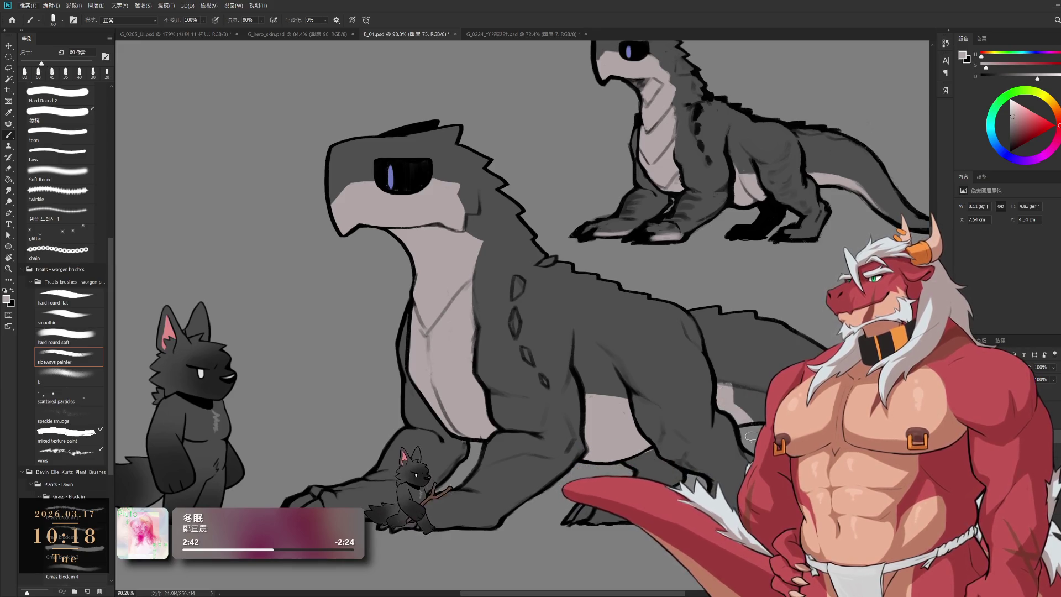
alt+click(660, 375)
alt+click(708, 413)
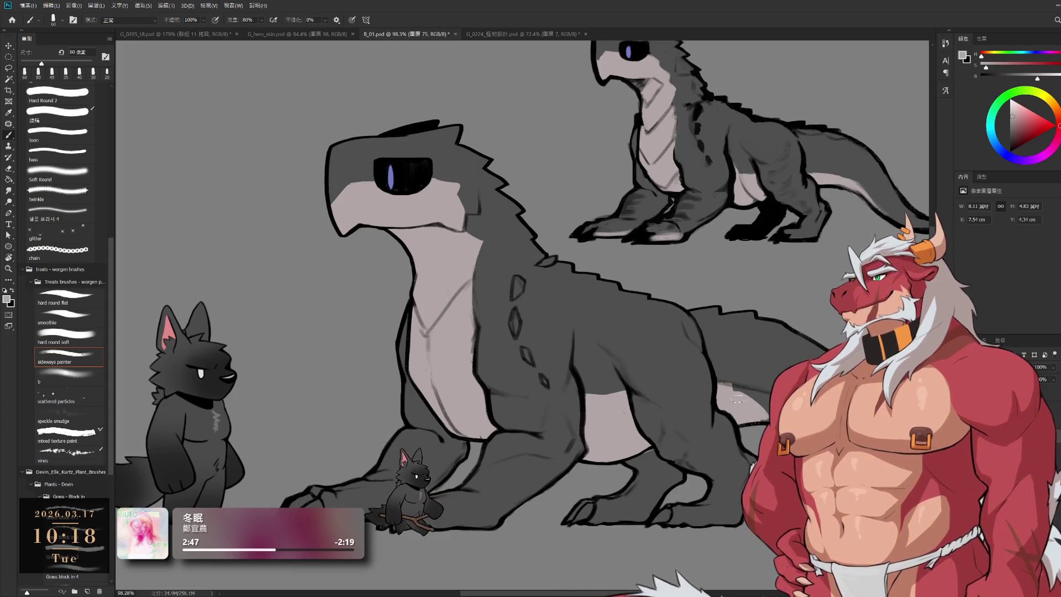
Rotate the view toward the tail and extend the pale belly stripe down it
drag(738, 397, 563, 361)
drag(607, 170, 503, 374)
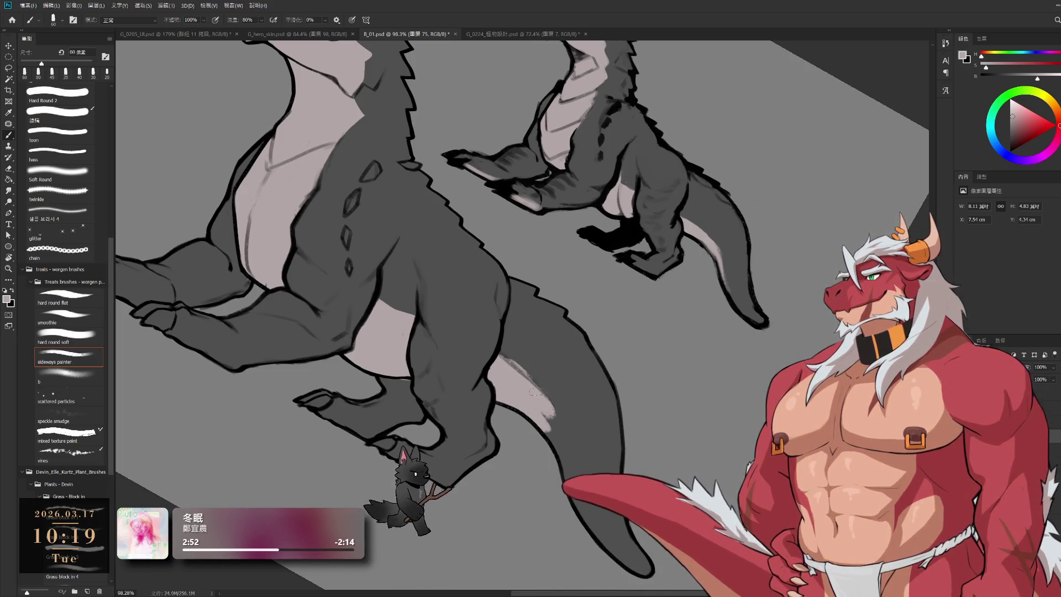
drag(558, 466, 577, 511)
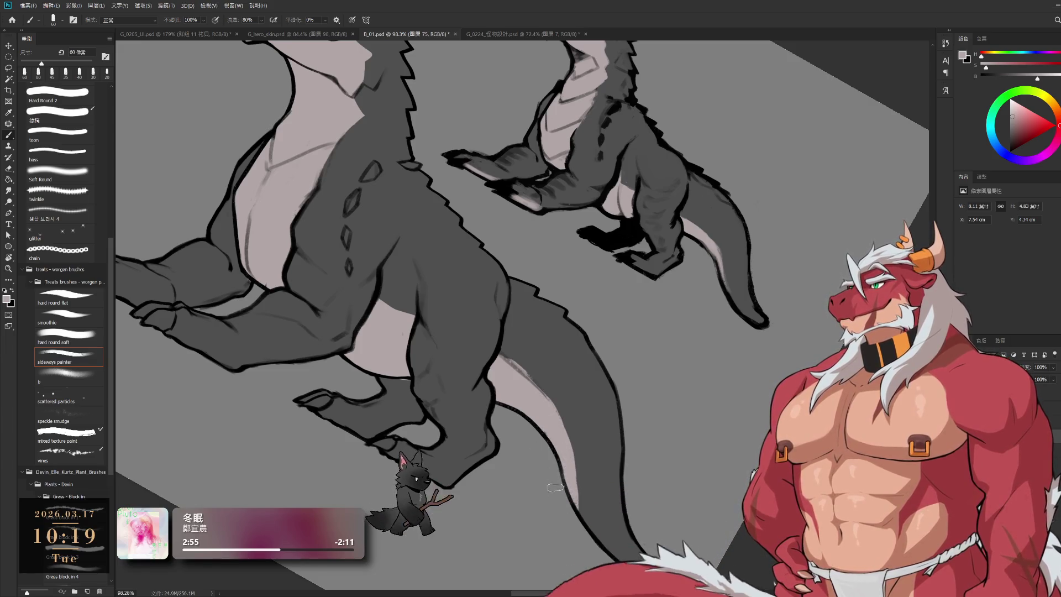
alt+click(600, 459)
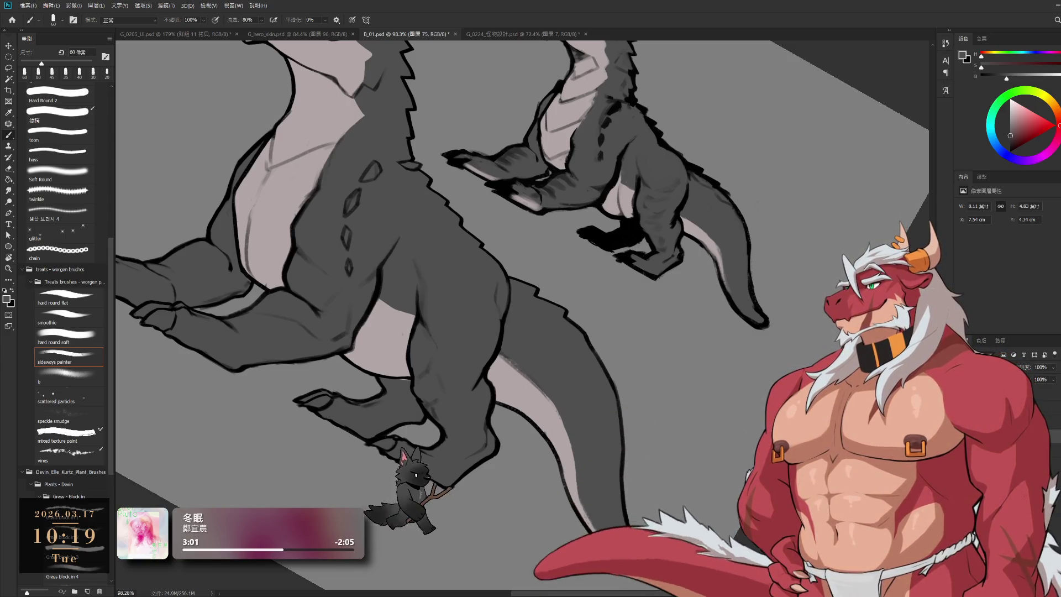
scroll(597, 514, down, 5)
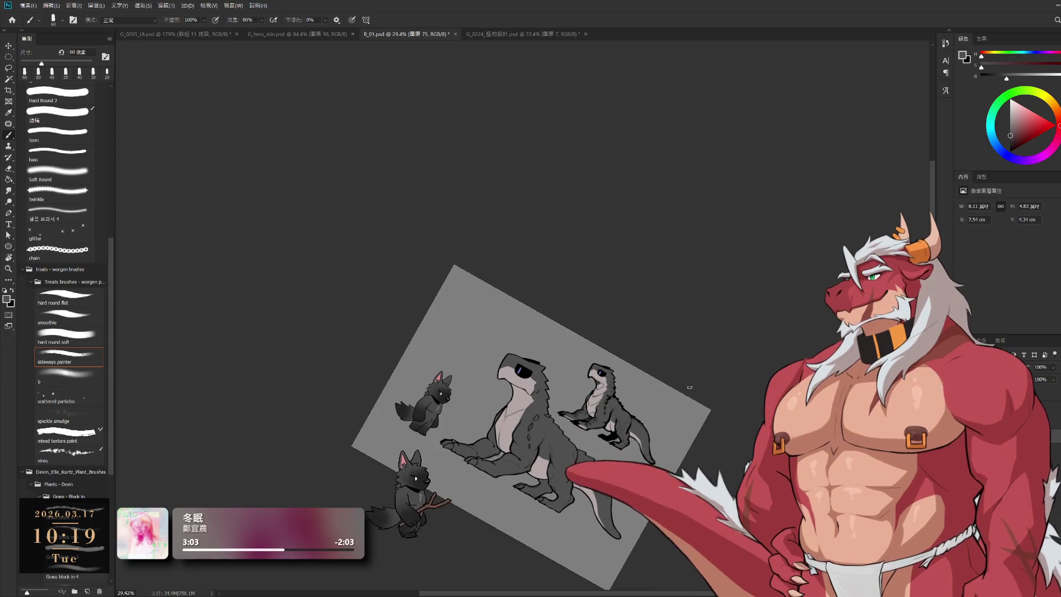
Rotate the canvas back upright and frame the beast
key(r)
drag(690, 386, 713, 331)
scroll(721, 282, up, 4)
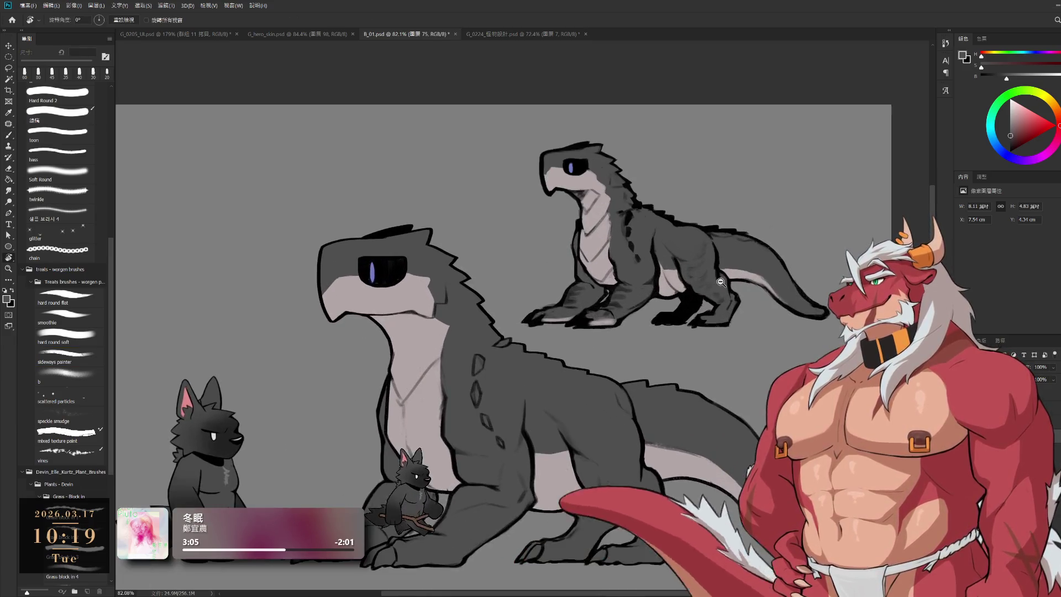
drag(592, 391, 700, 300)
On the layer above, paint a short light grey stroke near the front claw with a smaller brush
key(b)
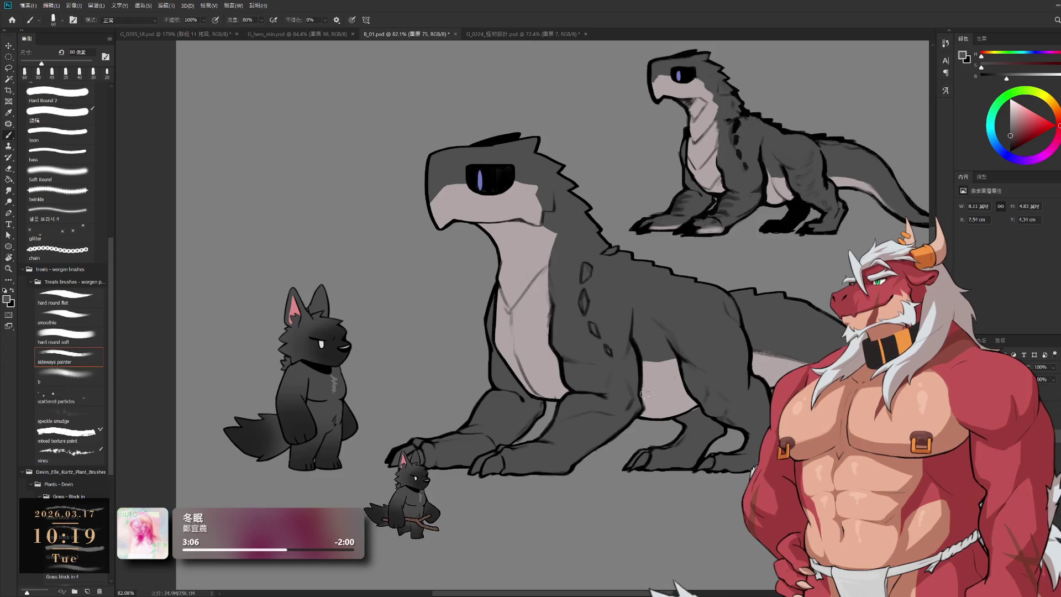
alt+click(644, 371)
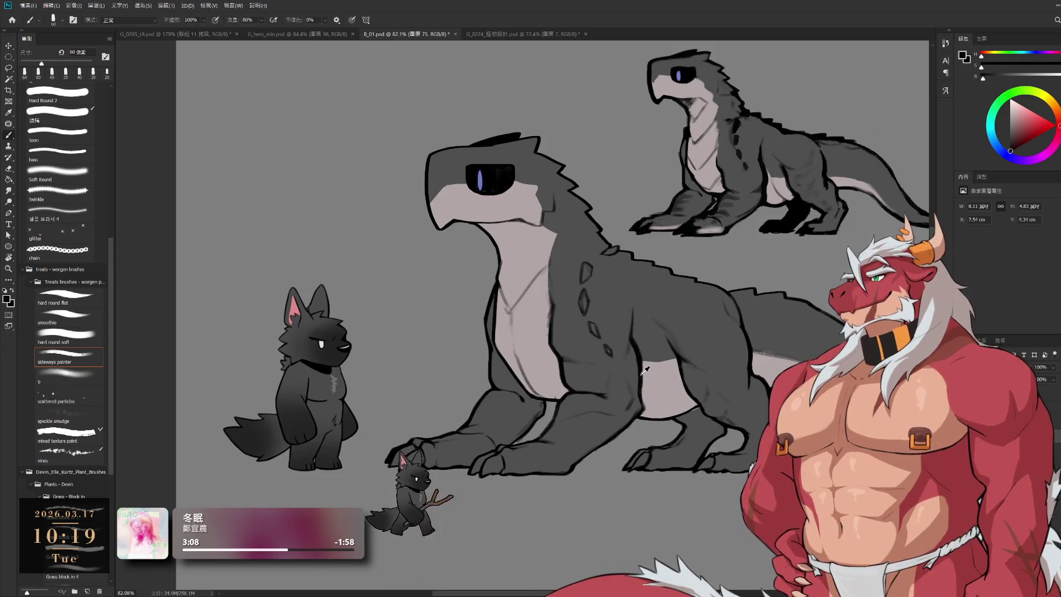
key(bracketleft)
key(bracketleft)
key(alt+bracketright)
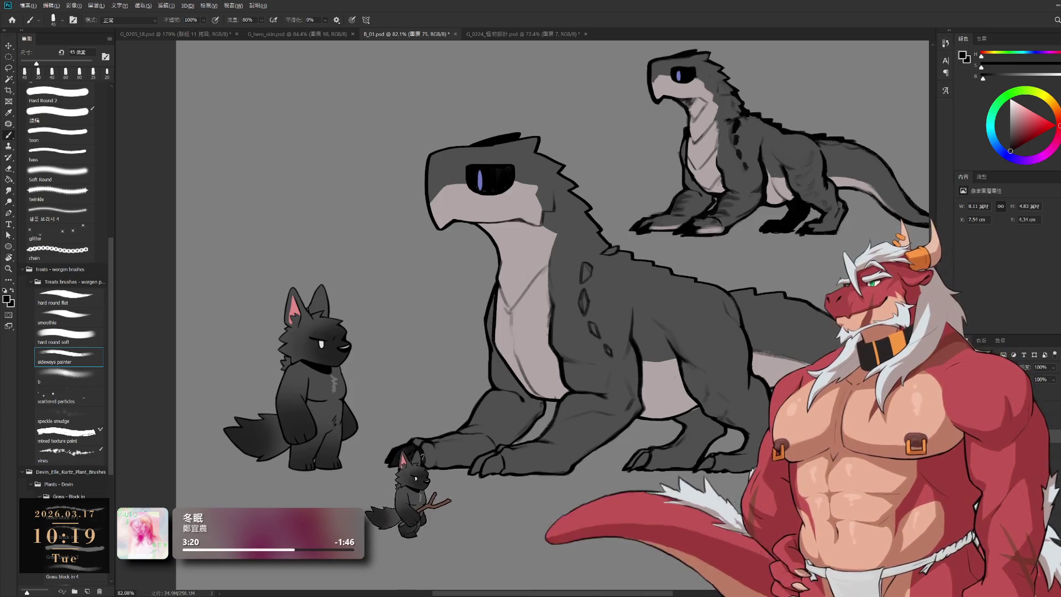
alt+click(408, 451)
key(bracketleft)
drag(472, 475, 483, 460)
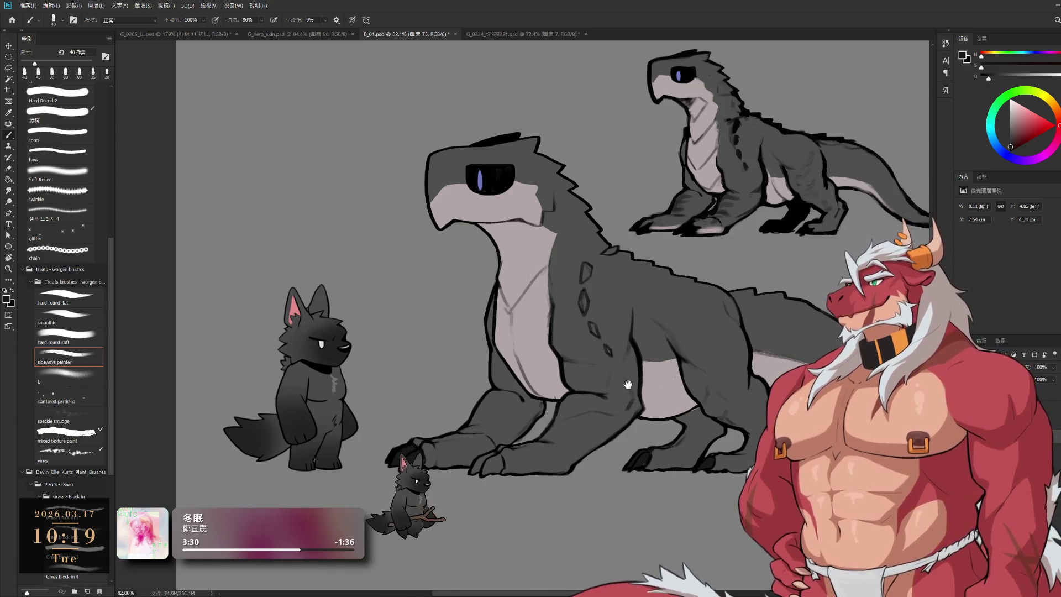
scroll(568, 290, up, 2)
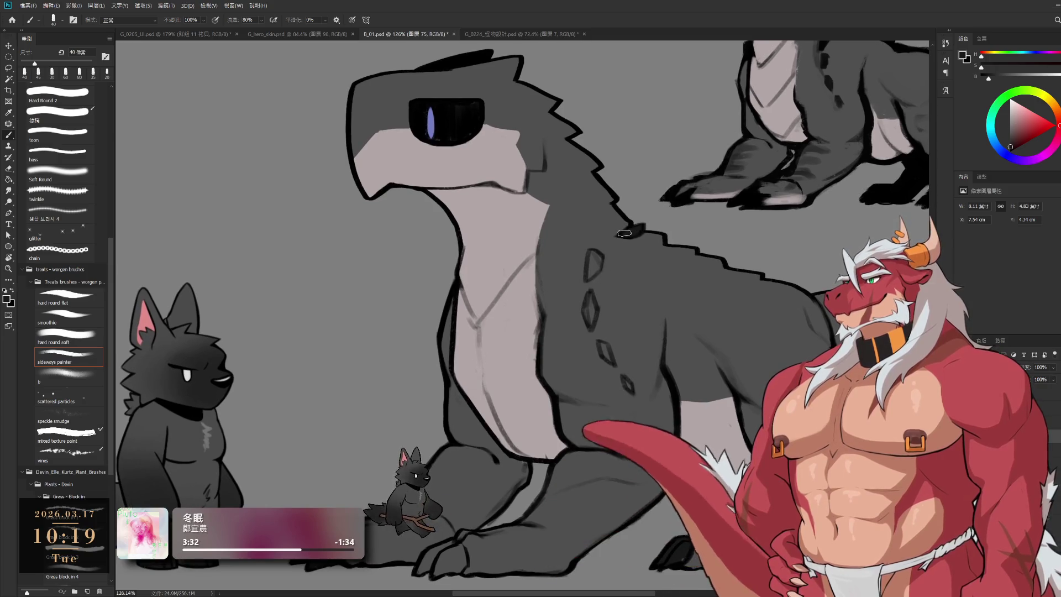
Fill the upper, lower and small side diamond scutes with dark grey
key(bracketleft)
drag(596, 252, 595, 264)
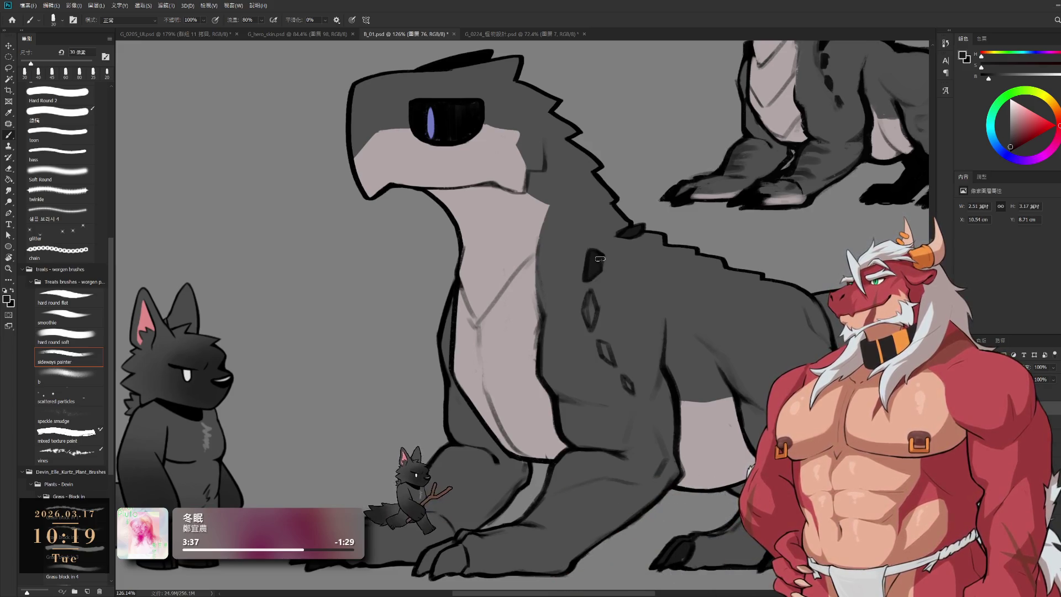
key(bracketleft)
mouse_move(590, 325)
mouse_down()
mouse_move(591, 292)
mouse_move(587, 329)
mouse_move(596, 308)
mouse_move(608, 356)
mouse_up()
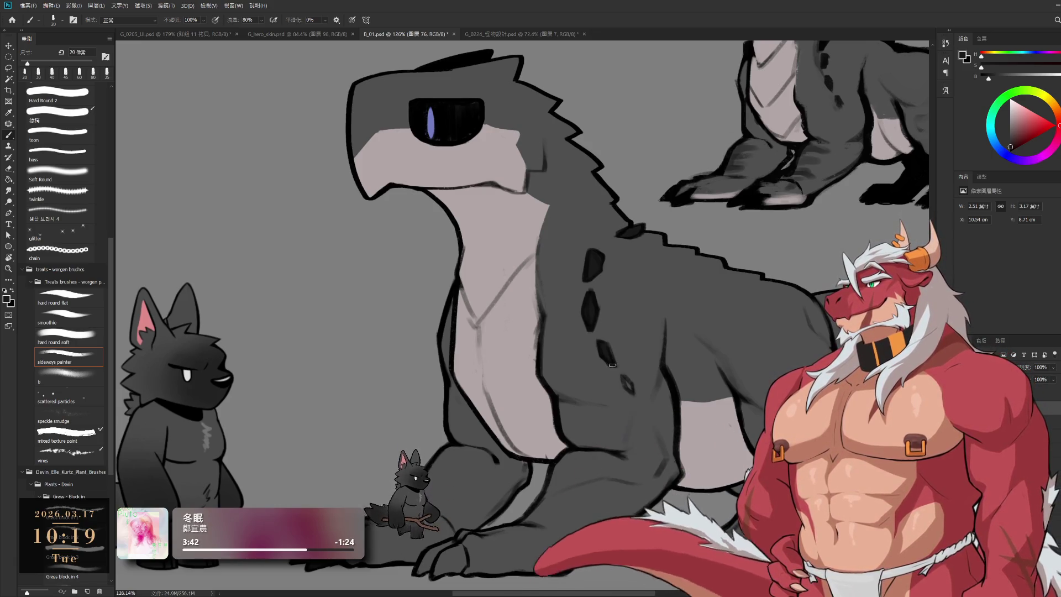
key(bracketleft)
drag(623, 381, 631, 391)
Try a dark stroke at the front claw, then undo it
scroll(598, 434, down, 5)
scroll(598, 434, left, 3)
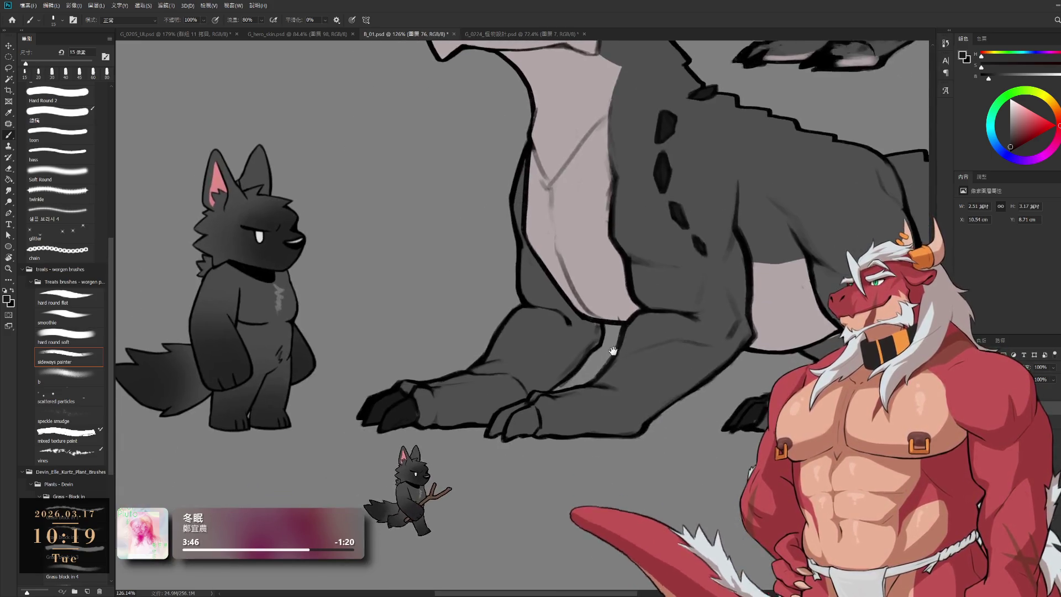
key(bracketright)
key(bracketright)
key(bracketright)
drag(498, 434, 511, 421)
key(ctrl+z)
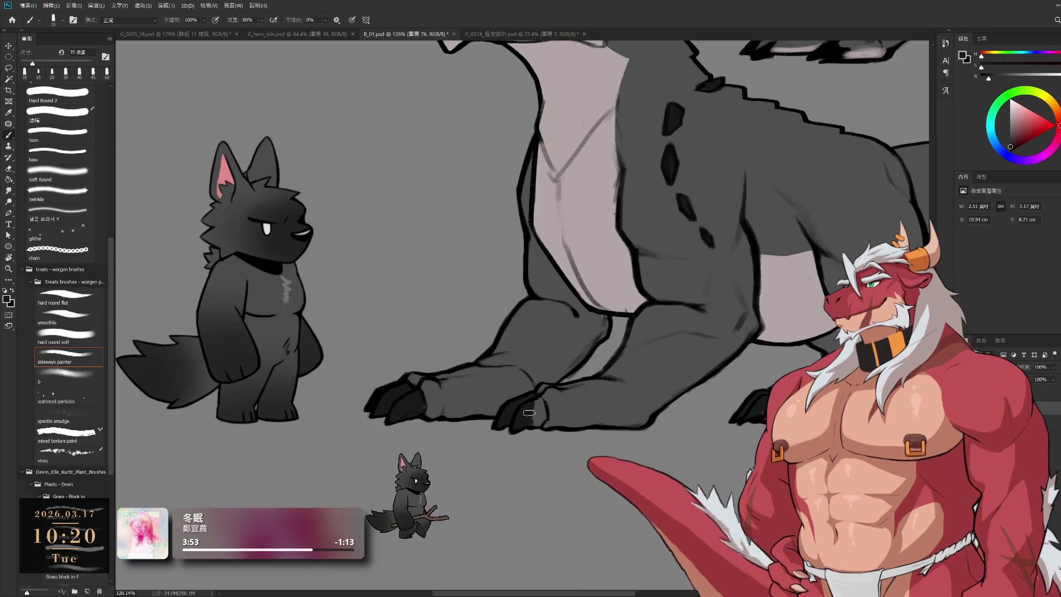
scroll(665, 438, down, 5)
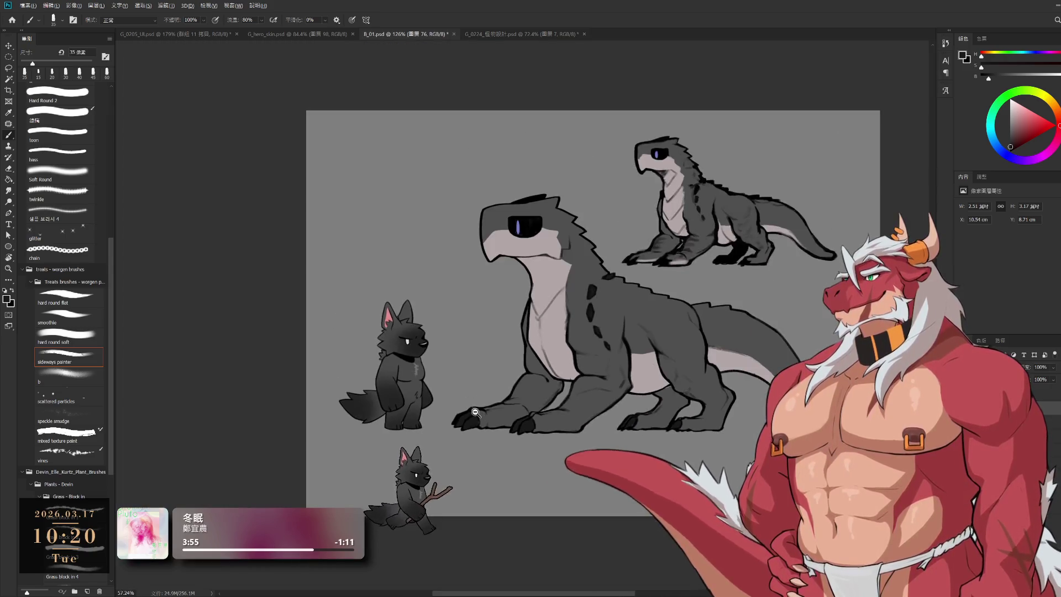
Paint pale edges along the undersides of the front and hind feet, then sample the dark outline colour
scroll(665, 438, up, 5)
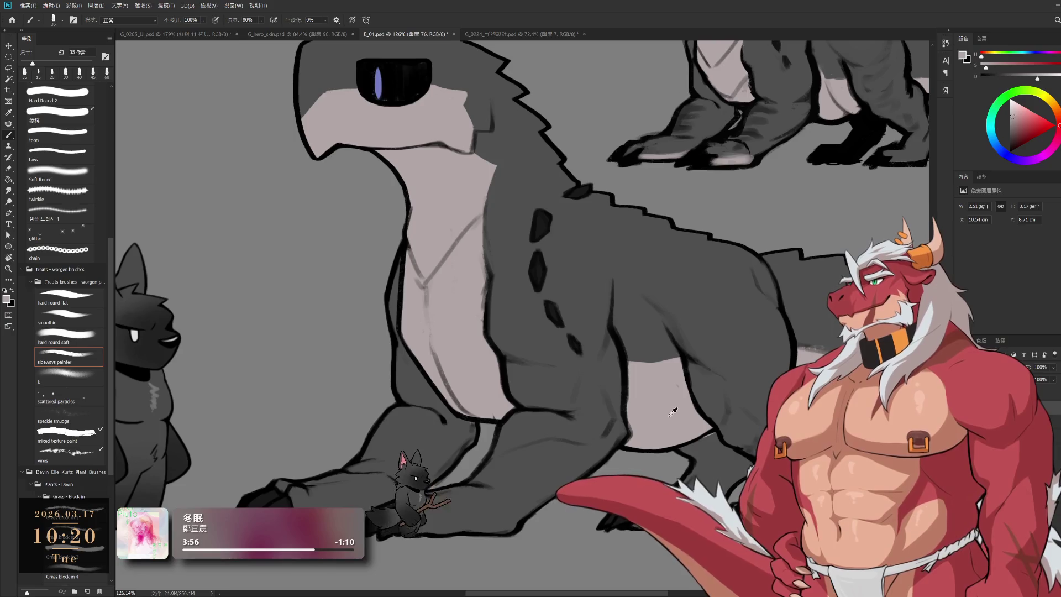
drag(665, 419, 615, 393)
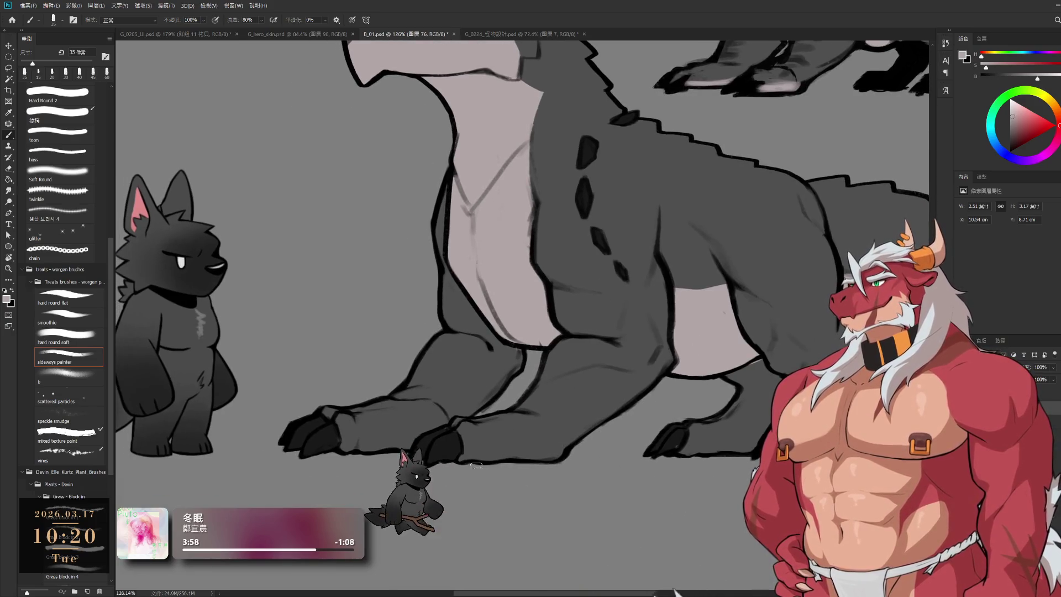
drag(492, 460, 551, 458)
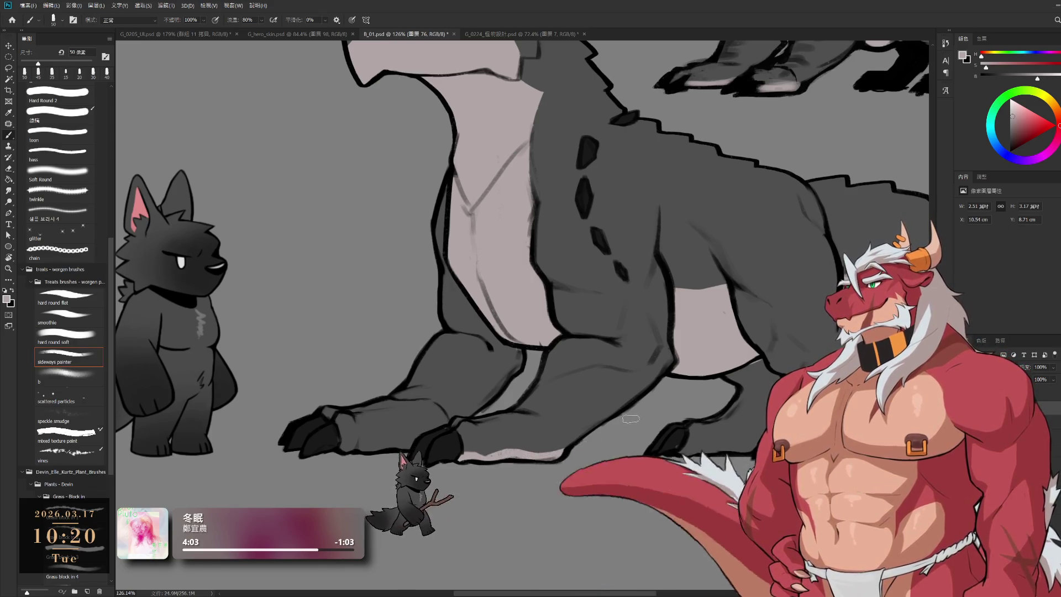
key(bracketright)
key(alt+bracketleft)
drag(351, 448, 341, 455)
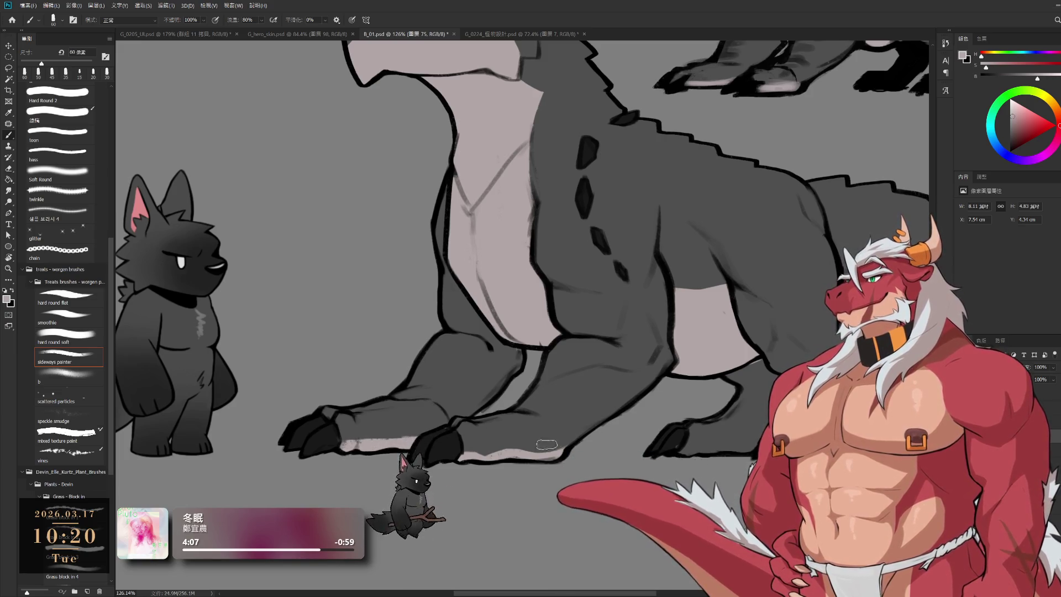
scroll(546, 444, right, 5)
mouse_move(547, 431)
mouse_down()
mouse_move(634, 442)
mouse_move(737, 431)
mouse_up()
key([)
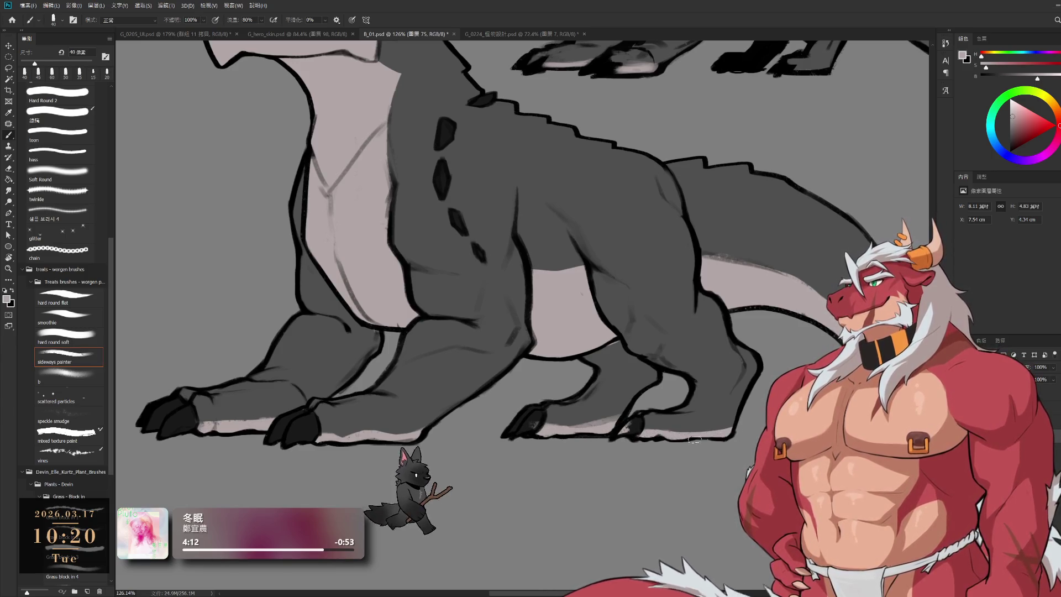
alt+click(642, 417)
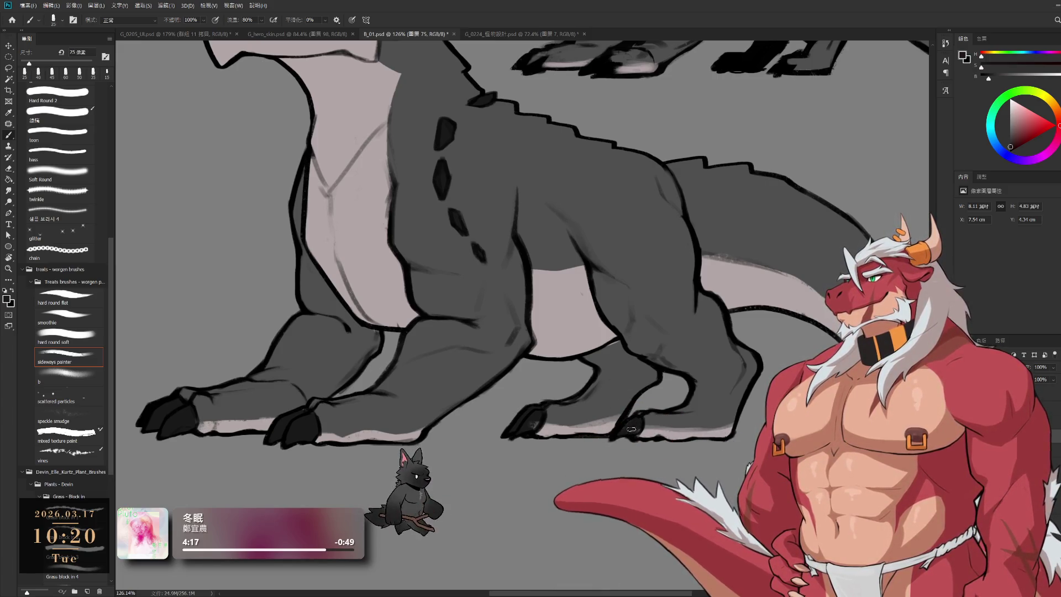
scroll(530, 434, down, 5)
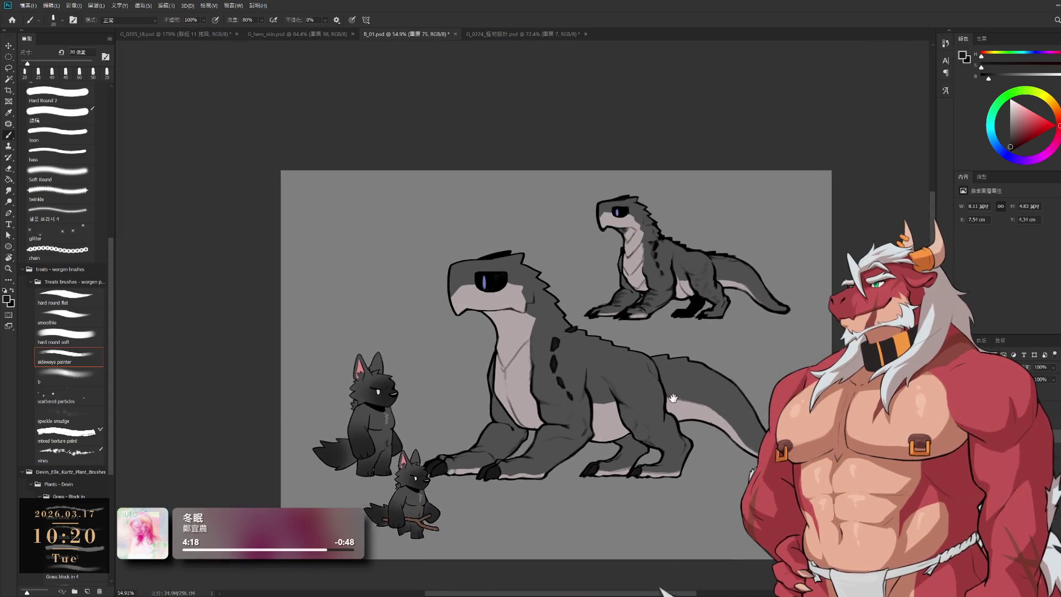
Toggle the big beast's grey fill off and on with Ctrl+comma, leave it hidden, and select the leg layer
scroll(530, 434, up, 2)
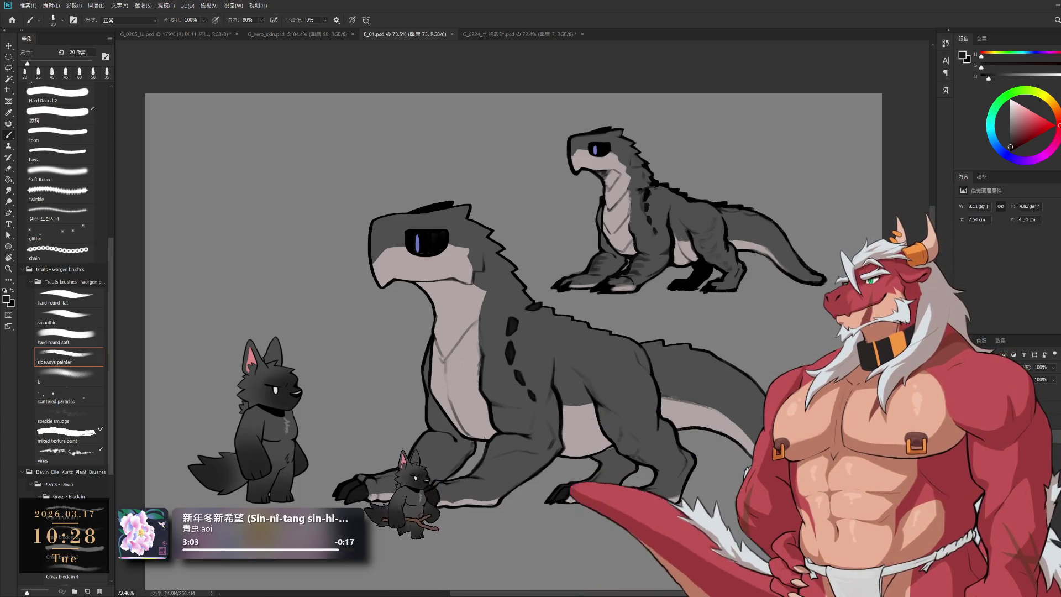
drag(794, 337, 813, 305)
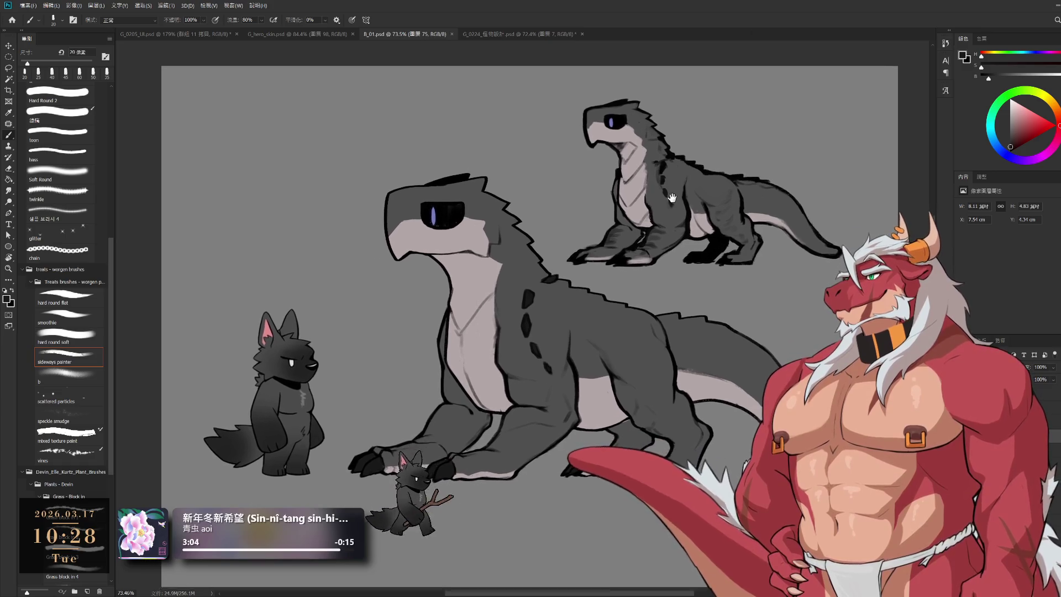
key(ctrl+comma)
key(ctrl+comma)
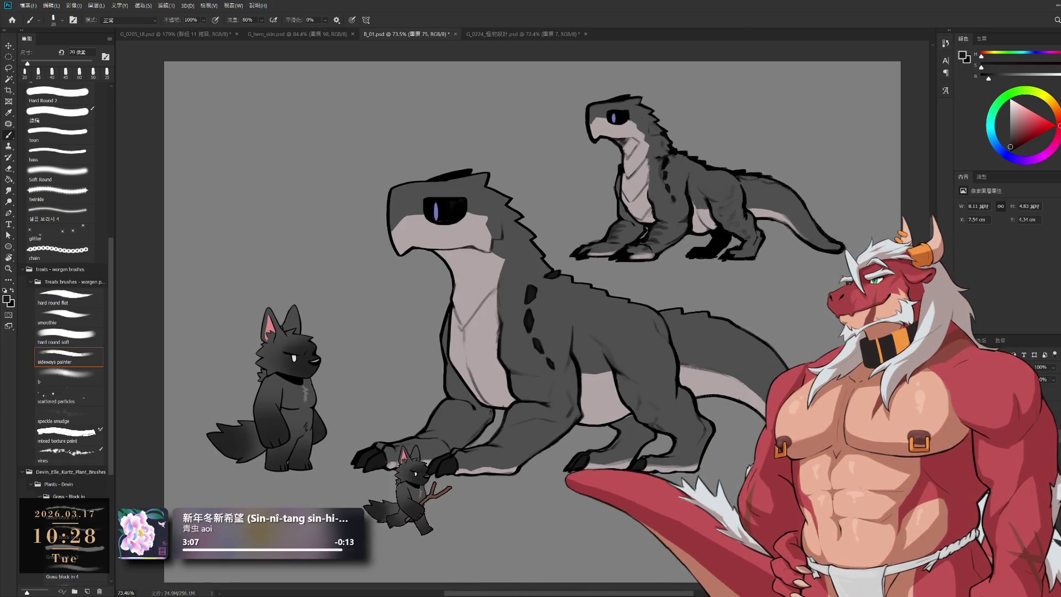
key(ctrl+comma)
key(ctrl+comma)
key(ctrl+comma)
key(ctrl+comma)
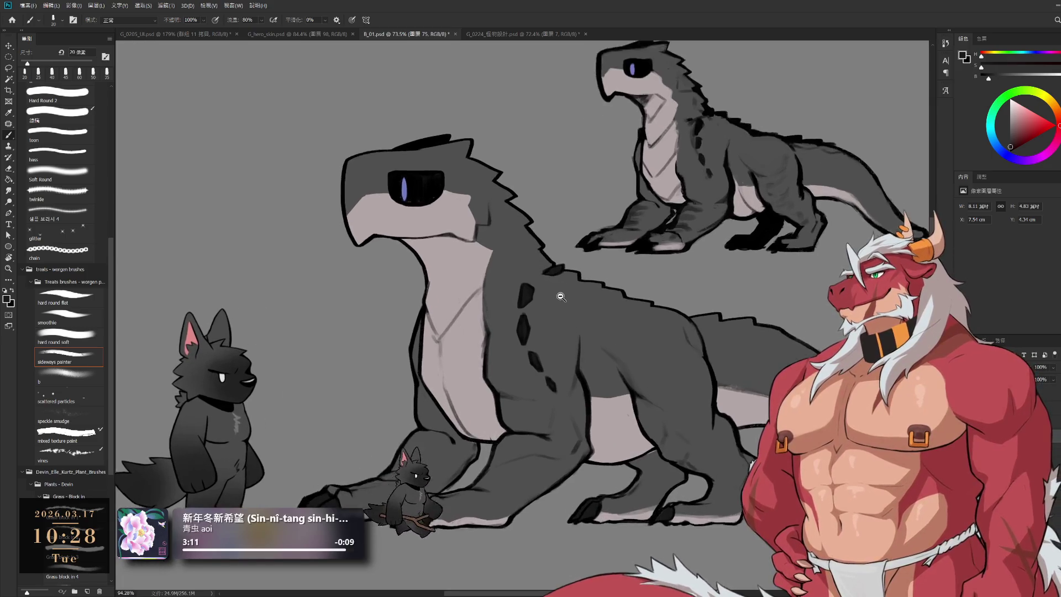
scroll(547, 288, up, 3)
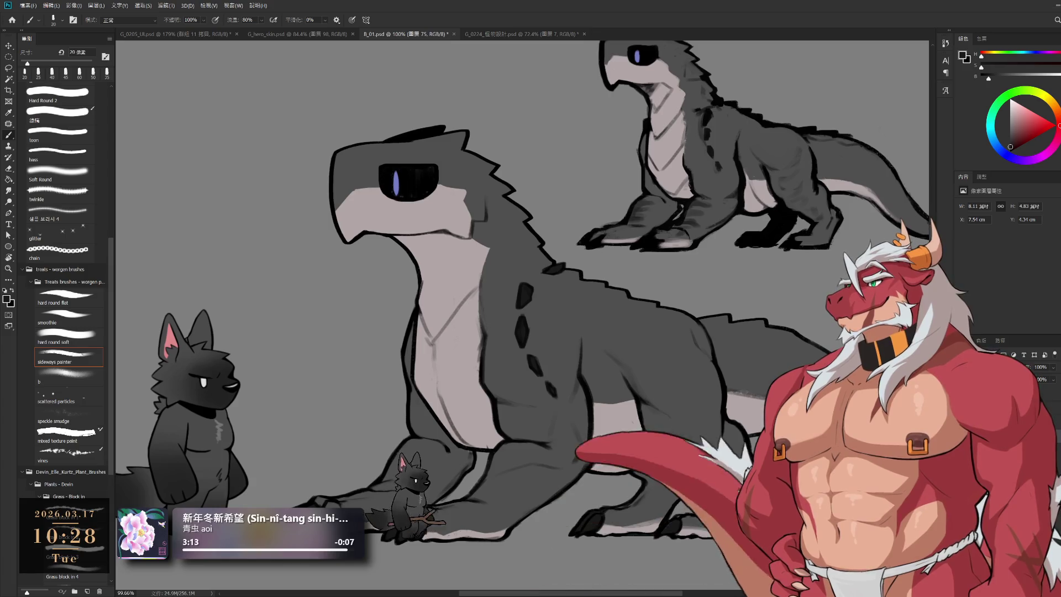
key(ctrl+comma)
ctrl+click(557, 324)
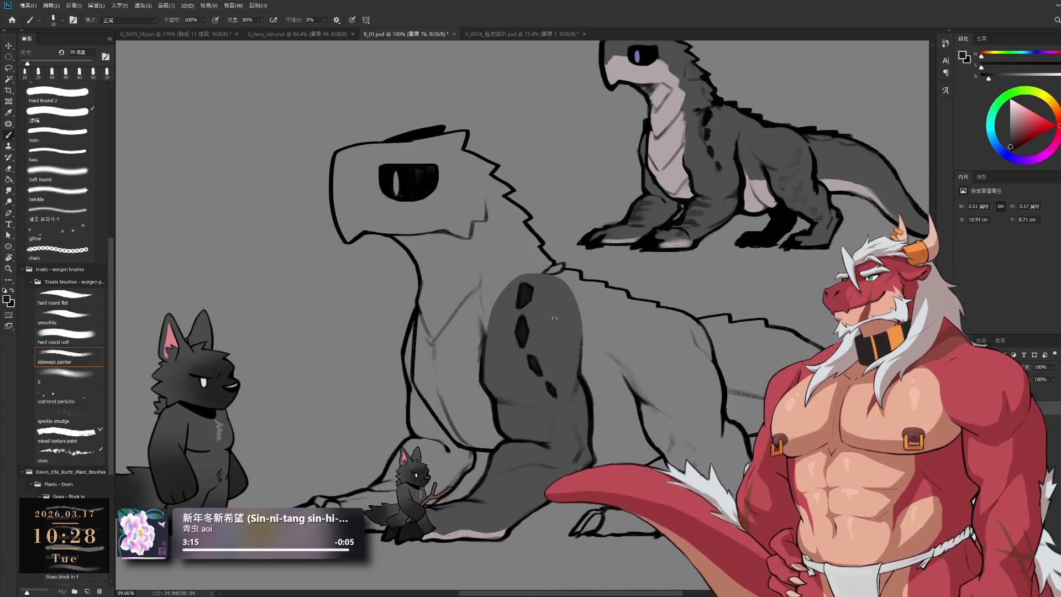
Erase the black wedge on the leg and trim the grey fill's upper edge, resizing the eraser 40 to 30 px
key(e)
drag(525, 96, 599, 42)
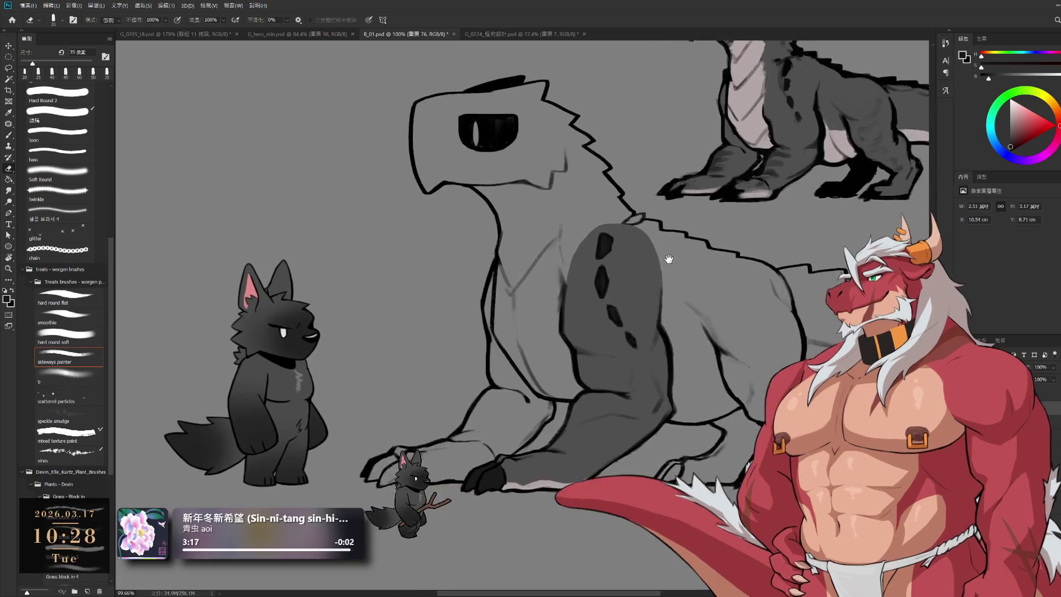
scroll(597, 236, up, 5)
mouse_move(598, 236)
mouse_down()
mouse_move(569, 253)
mouse_move(614, 207)
mouse_move(660, 194)
mouse_up()
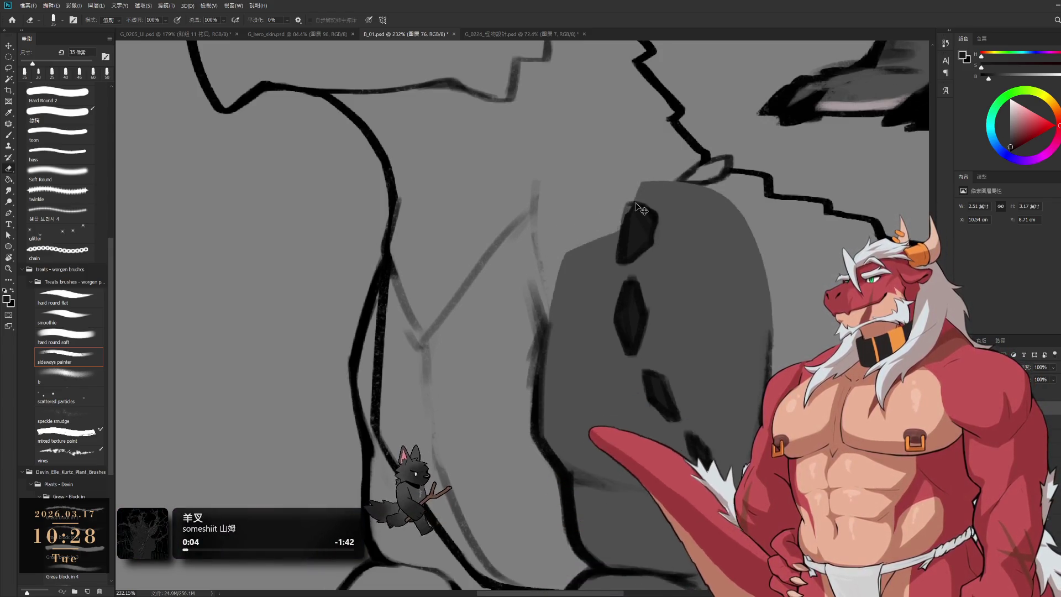
mouse_move(660, 194)
mouse_down()
mouse_move(650, 195)
mouse_move(734, 211)
mouse_move(749, 225)
mouse_up()
key(bracketright)
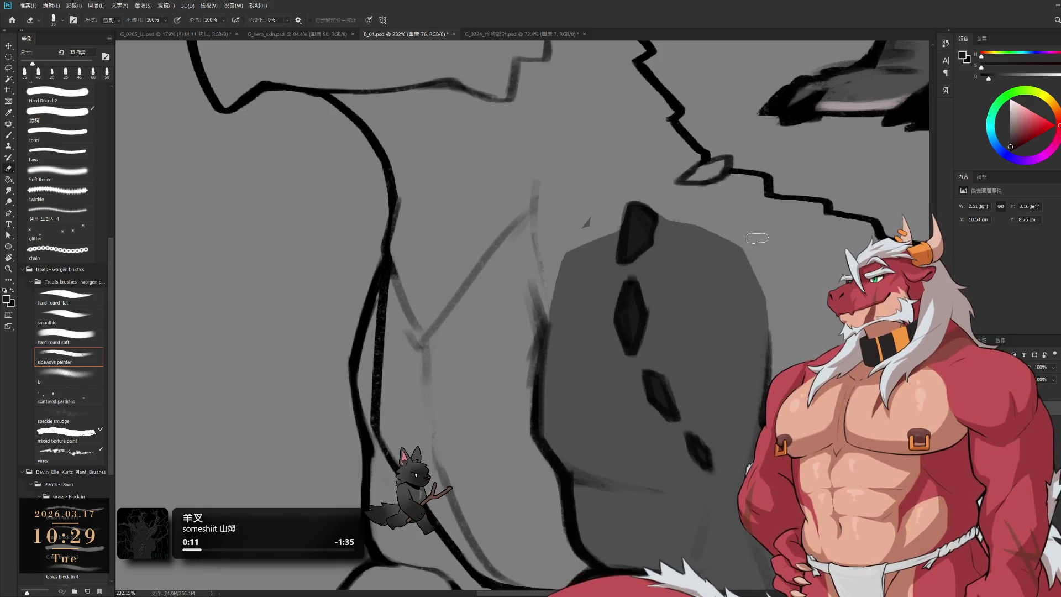
key(bracketleft)
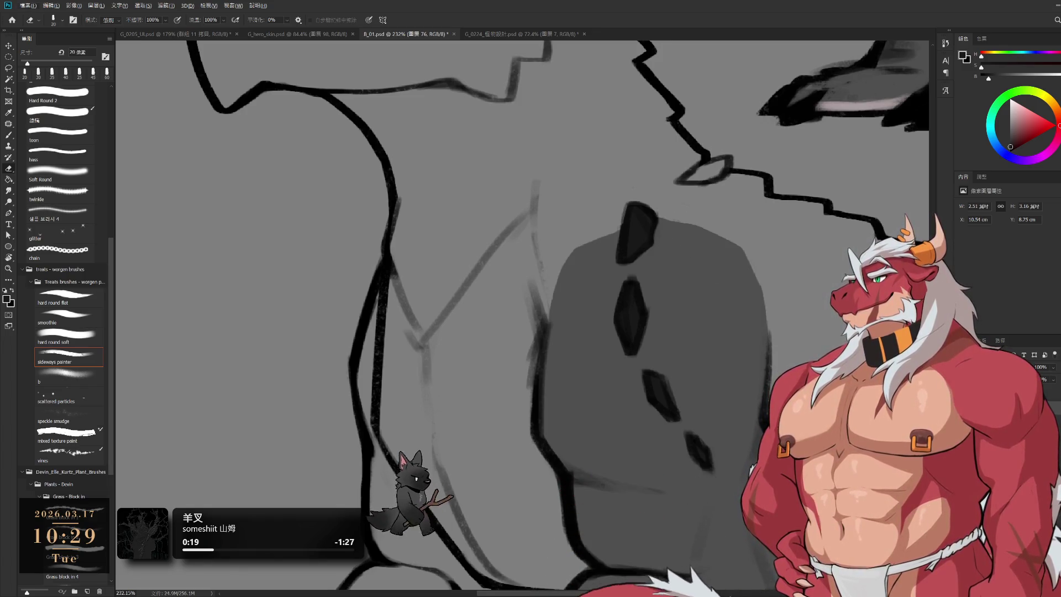
scroll(744, 336, down, 5)
scroll(744, 336, up, 2)
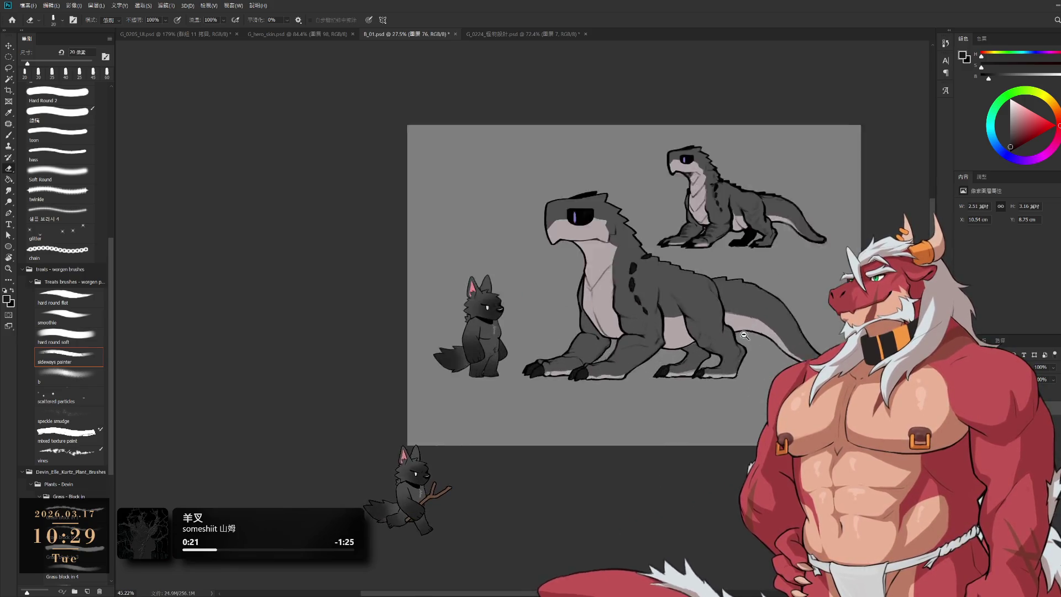
Return to the Brush and sample a lighter grey from the creature's body
scroll(745, 335, up, 3)
scroll(695, 427, up, 3)
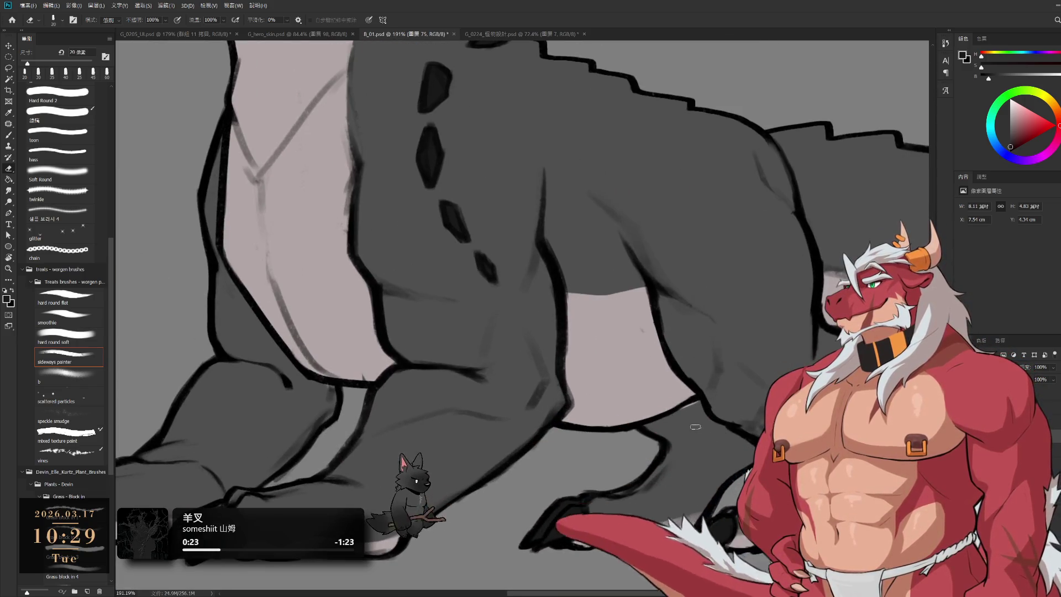
key(b)
alt+click(699, 418)
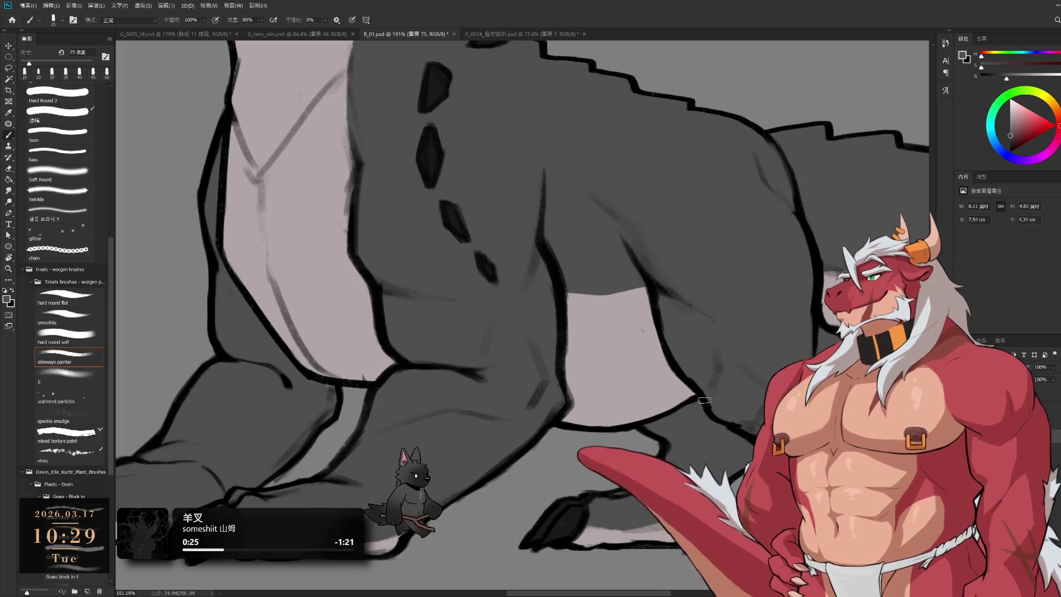
scroll(700, 409, down, 3)
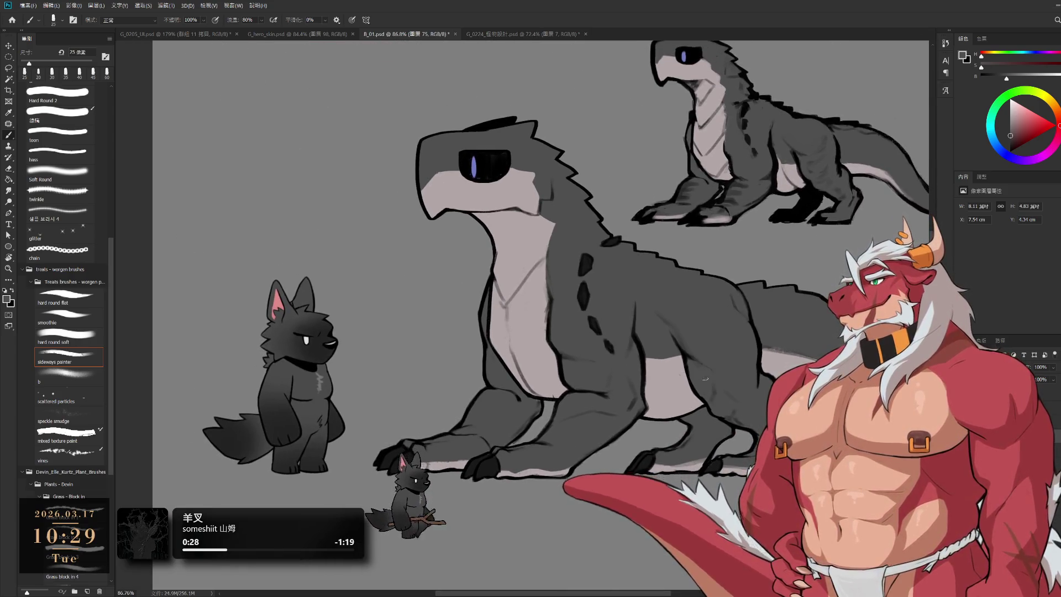
scroll(718, 381, up, 1)
scroll(718, 381, right, 1)
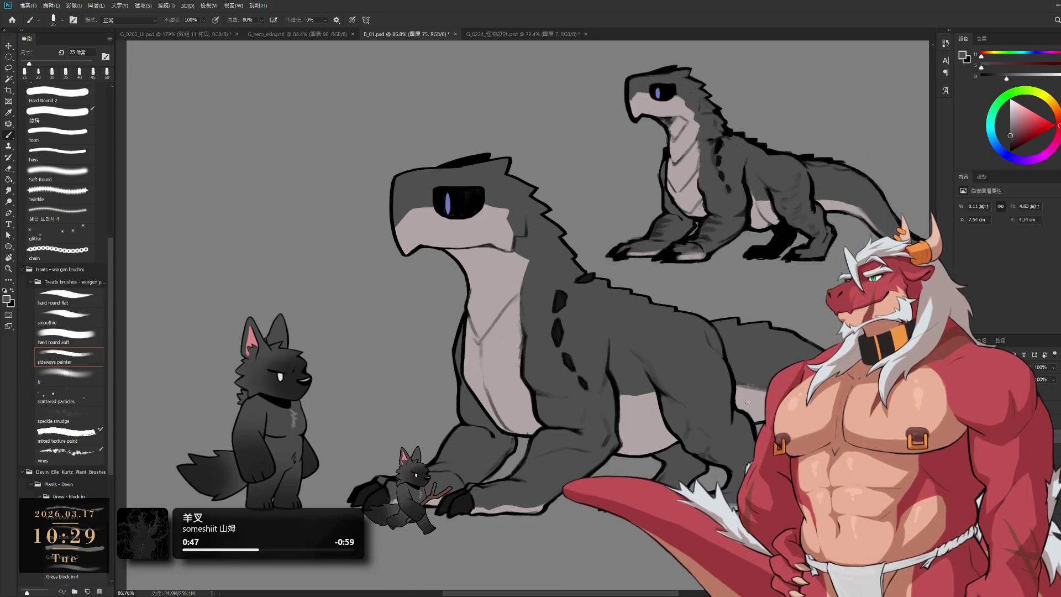
Recentre and zoom in on the creature's side spots, then undo the last stroke
drag(684, 307, 693, 273)
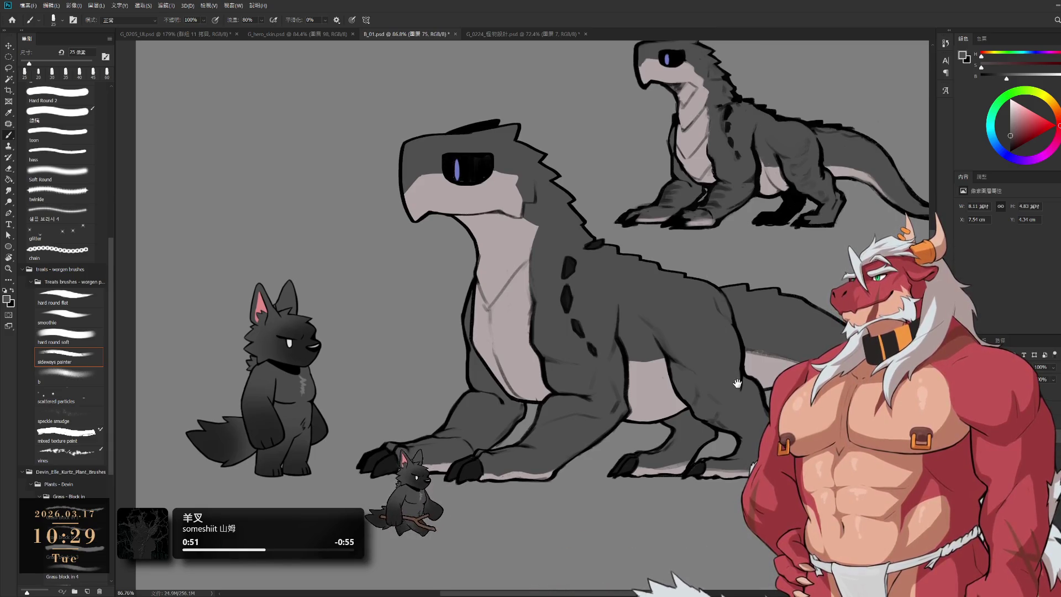
scroll(741, 383, up, 2)
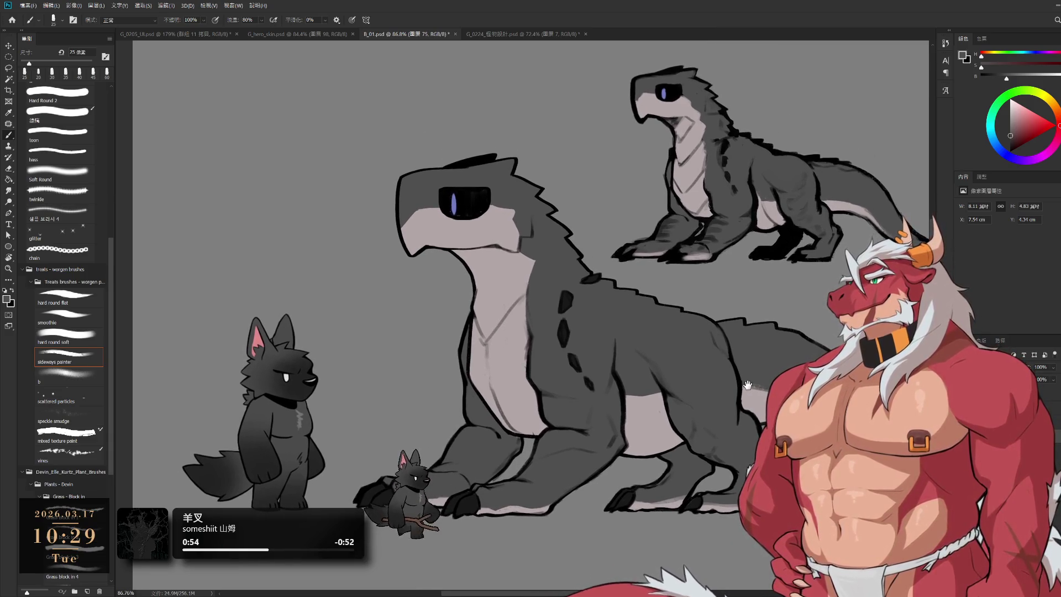
scroll(725, 380, down, 5)
scroll(725, 380, up, 4)
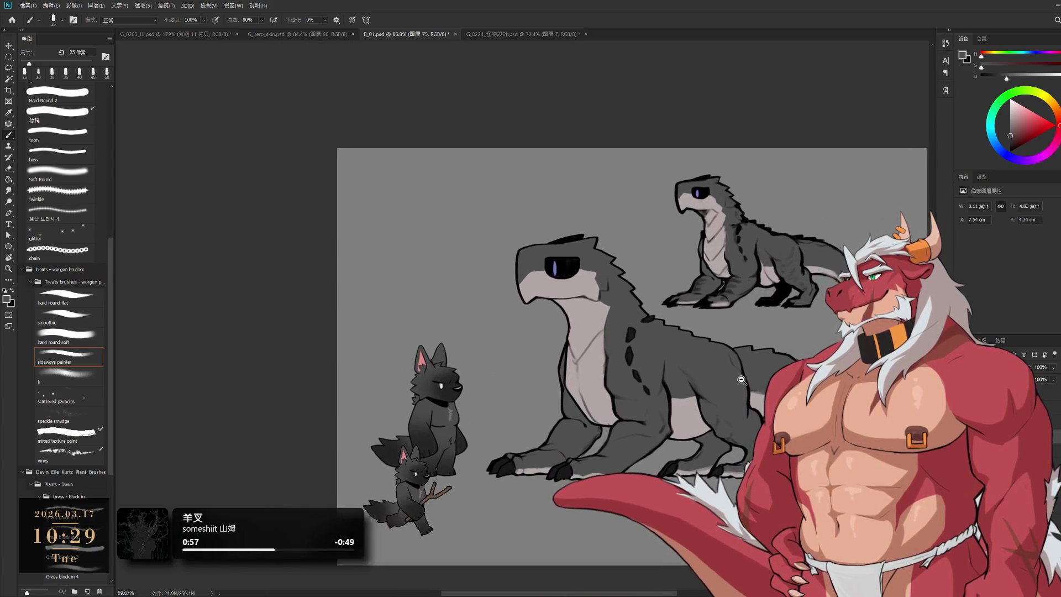
scroll(741, 379, up, 1)
scroll(745, 378, up, 1)
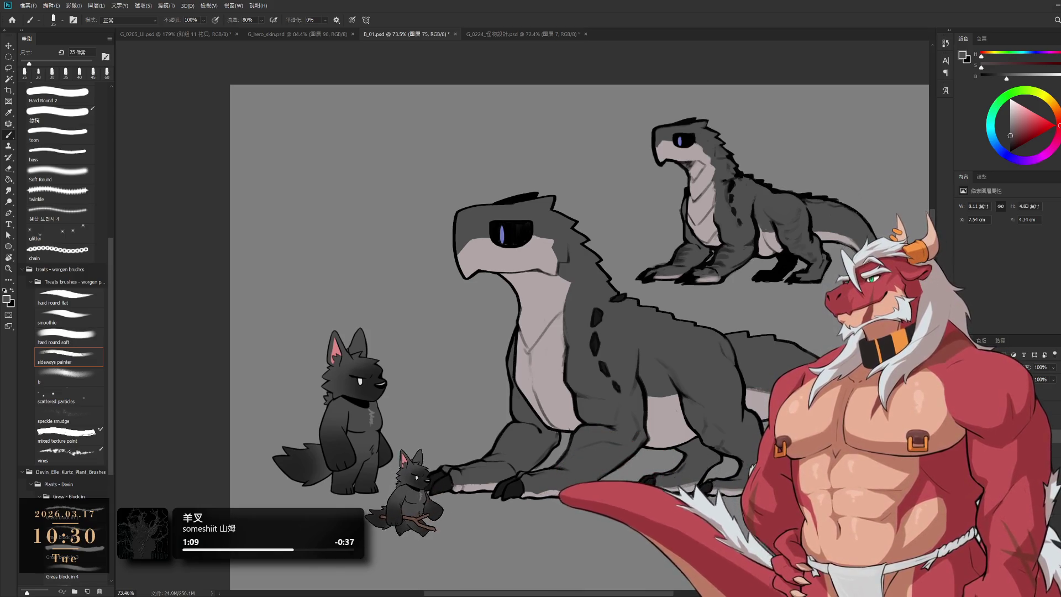
scroll(652, 307, up, 1)
scroll(652, 304, up, 1)
scroll(653, 301, up, 1)
key(ctrl+z)
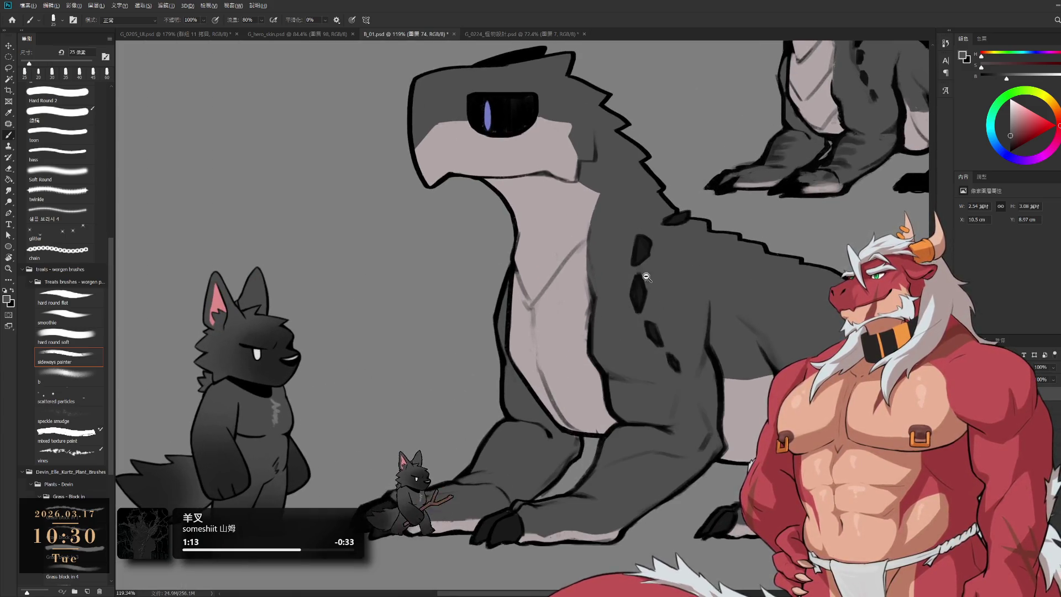
Select the chest line layer and switch to the Eraser to clean up the belly lines
scroll(657, 311, up, 3)
key(e)
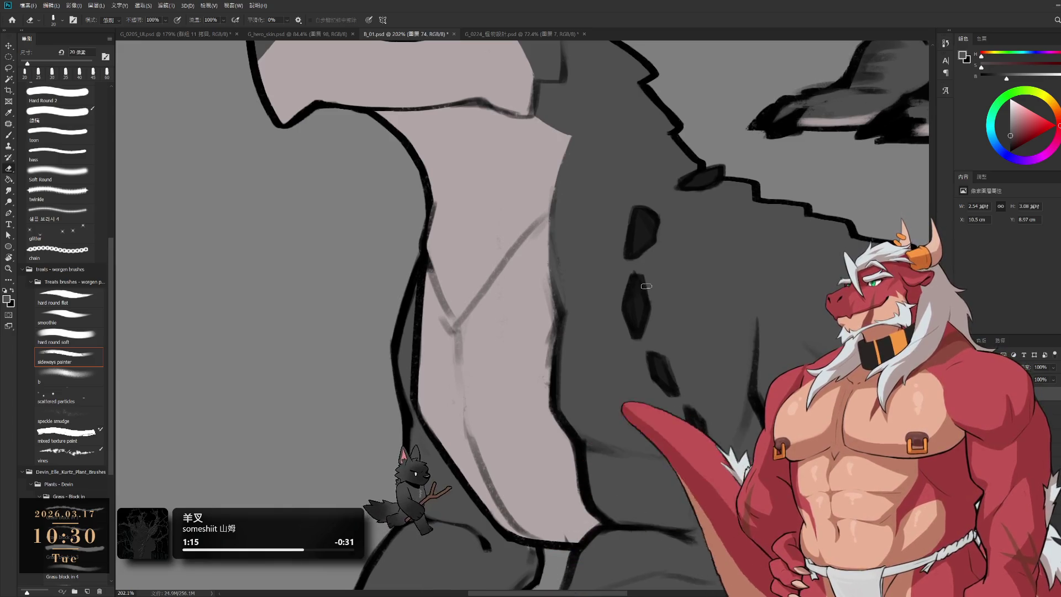
key(b)
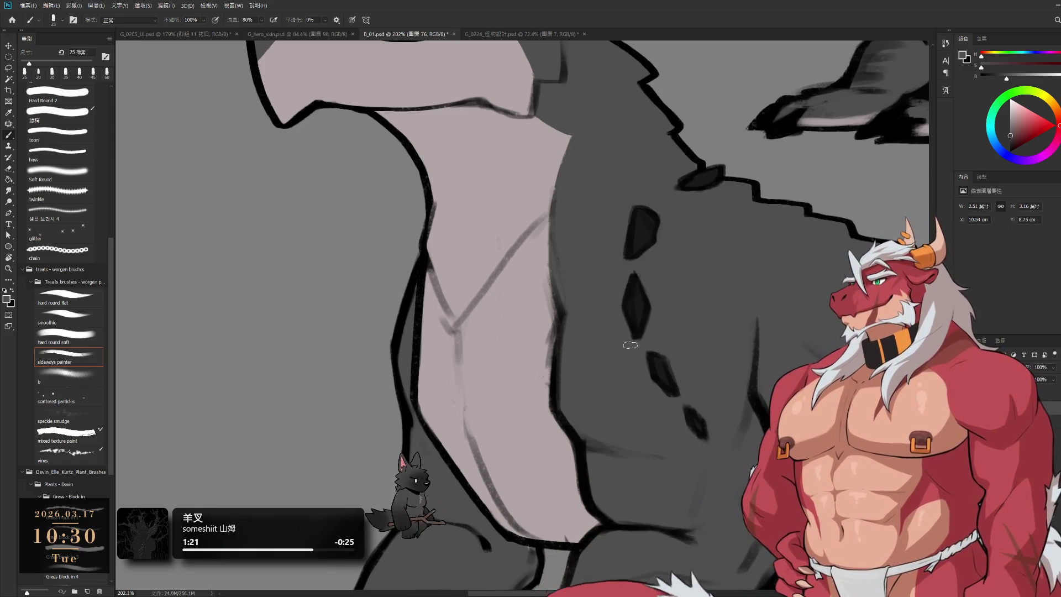
scroll(626, 349, down, 5)
scroll(571, 369, up, 4)
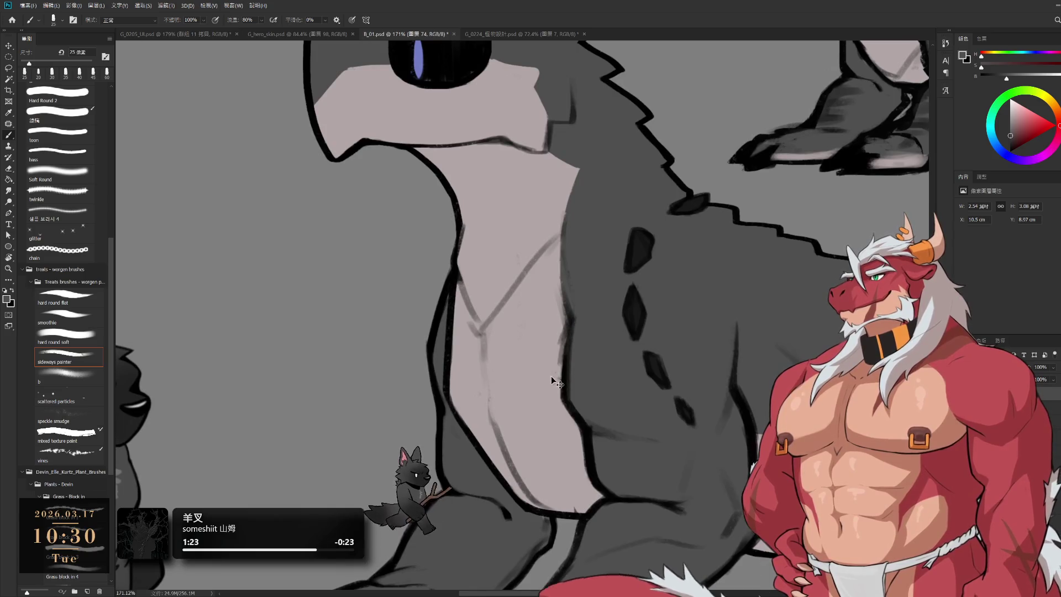
ctrl+click(560, 351)
ctrl+click(552, 326)
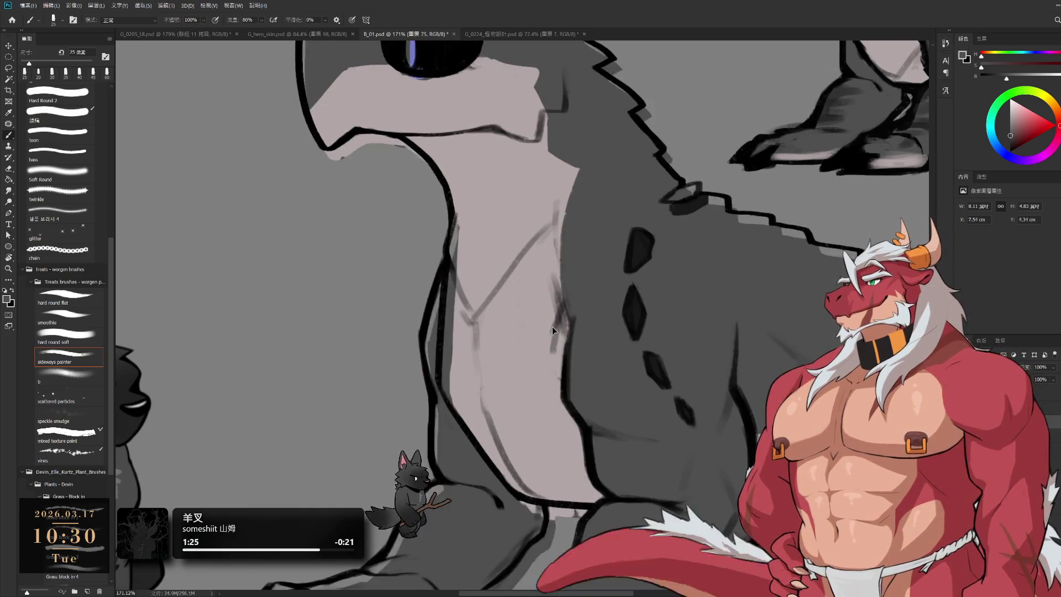
key(e)
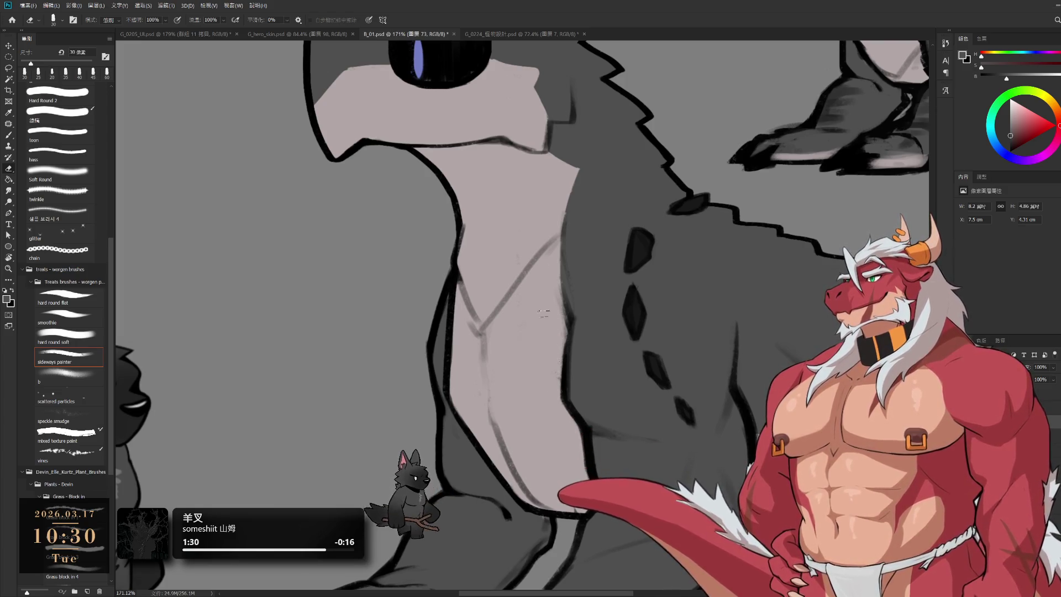
scroll(552, 271, down, 2)
scroll(623, 301, down, 2)
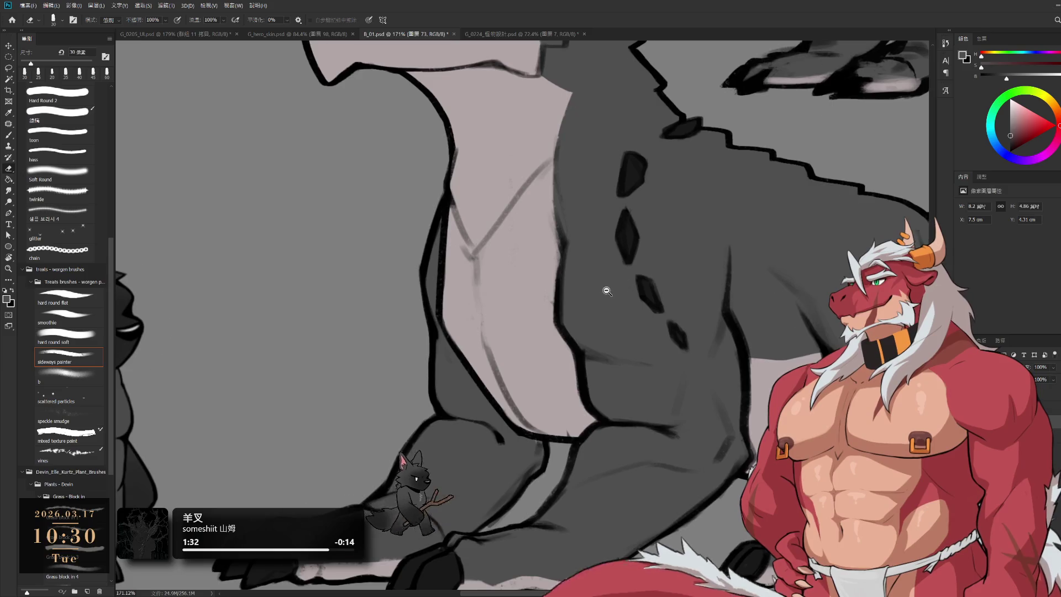
scroll(608, 289, down, 2)
drag(688, 238, 720, 304)
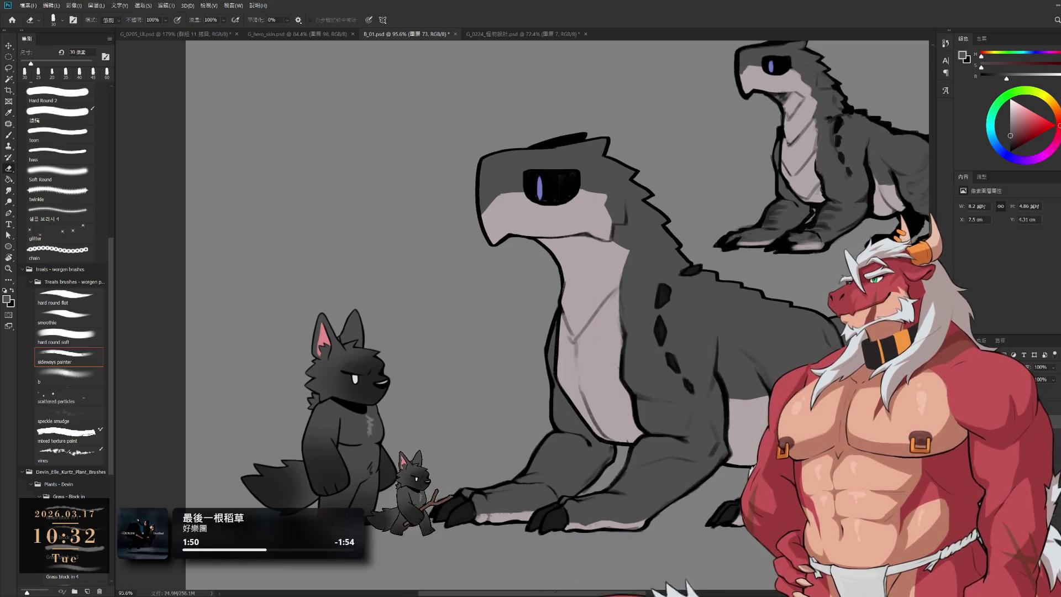
Frame the large creature and hide its colour fill layers with Ctrl+comma
scroll(663, 405, down, 5)
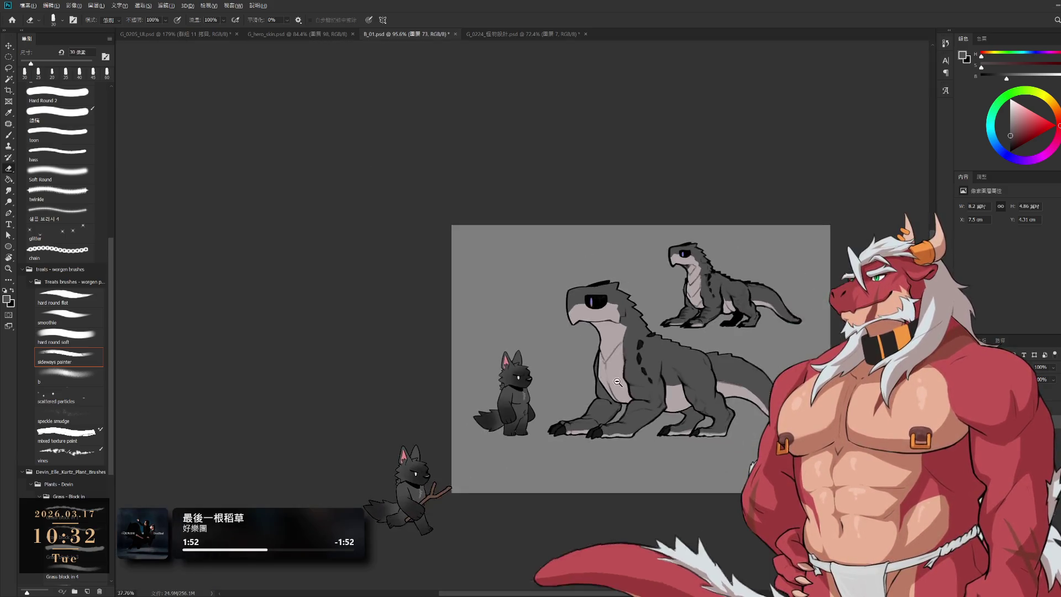
scroll(663, 405, up, 3)
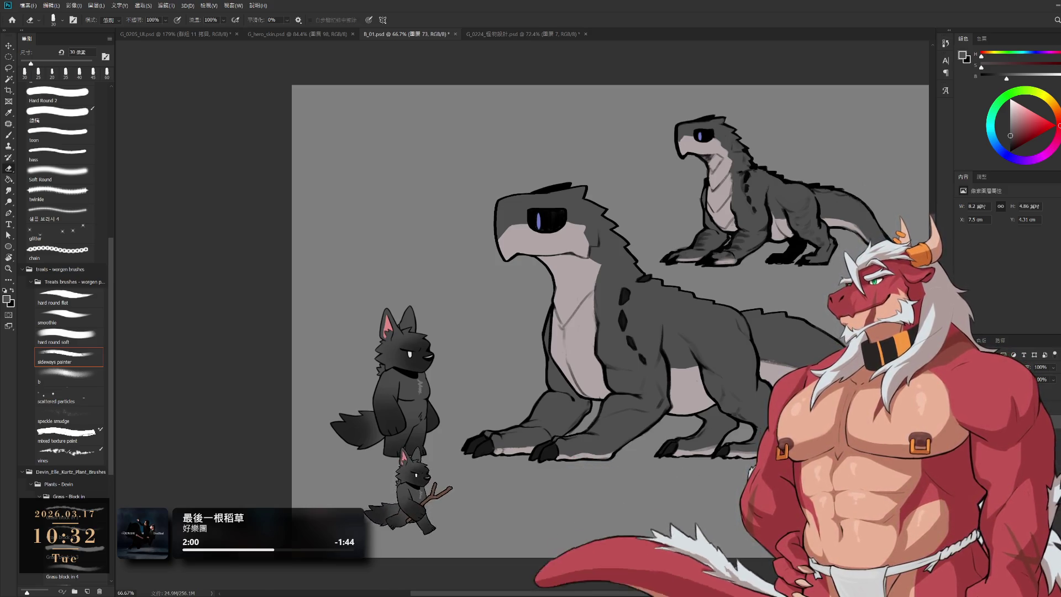
drag(680, 411, 680, 365)
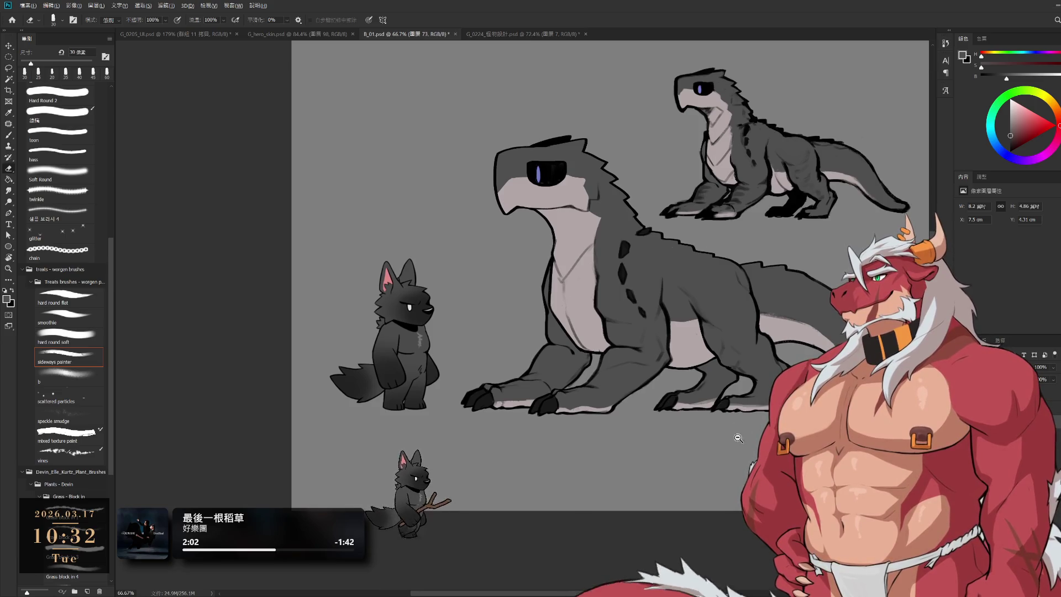
mouse_move(738, 439)
mouse_down()
mouse_move(720, 396)
mouse_move(724, 451)
mouse_up()
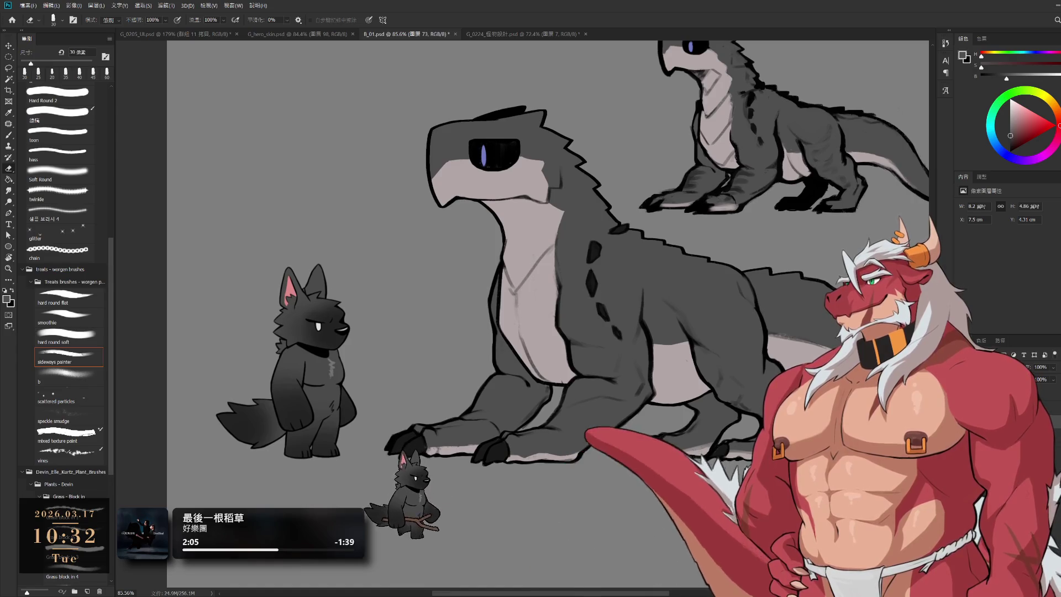
key(ctrl+comma)
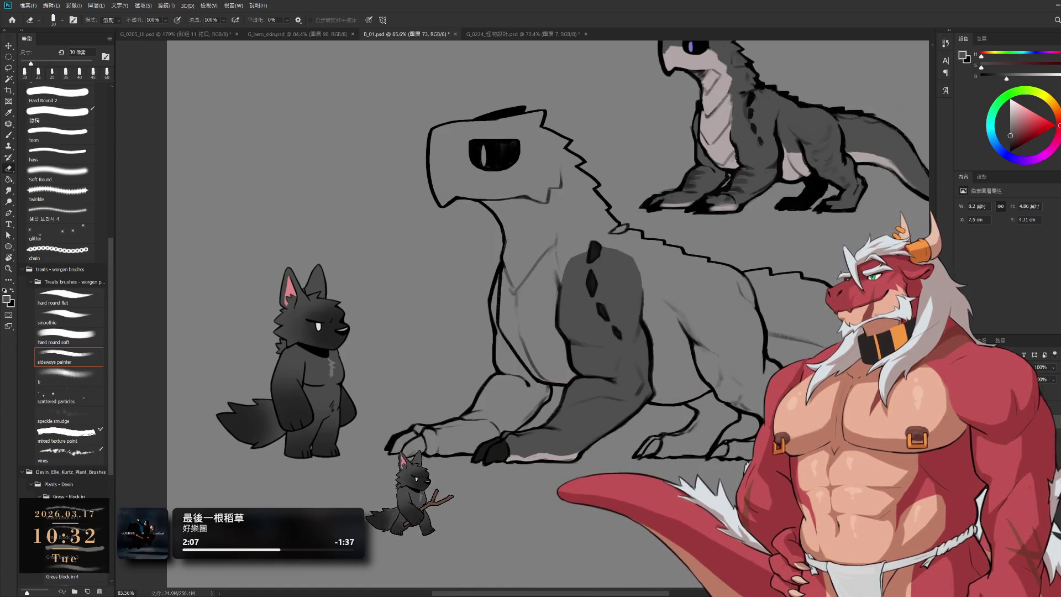
Hide the grey leg fill and zoom in on the creature's legs
key(ctrl+comma)
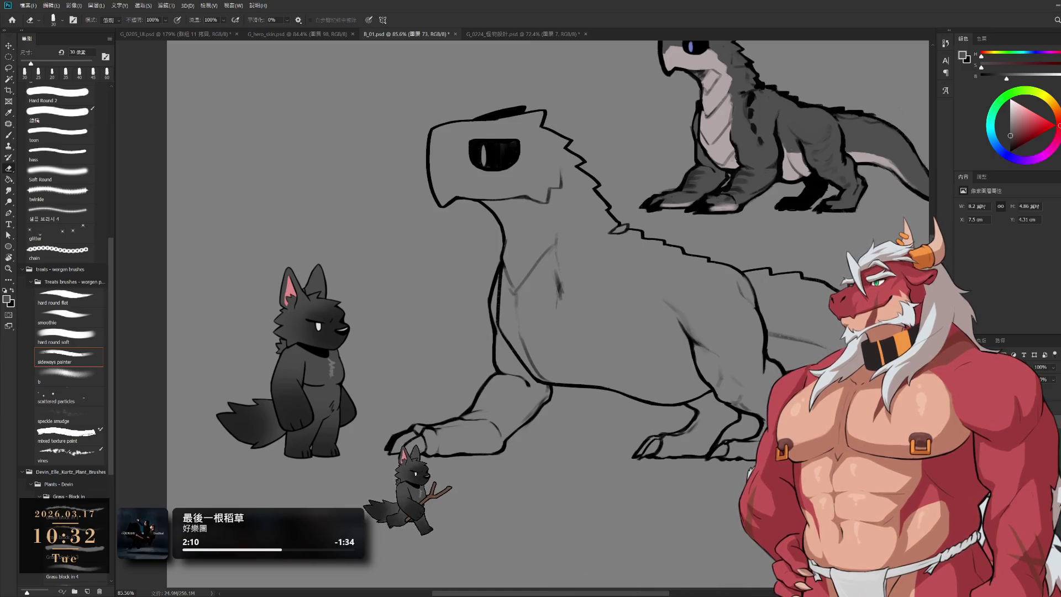
scroll(757, 442, up, 3)
scroll(757, 442, up, 2)
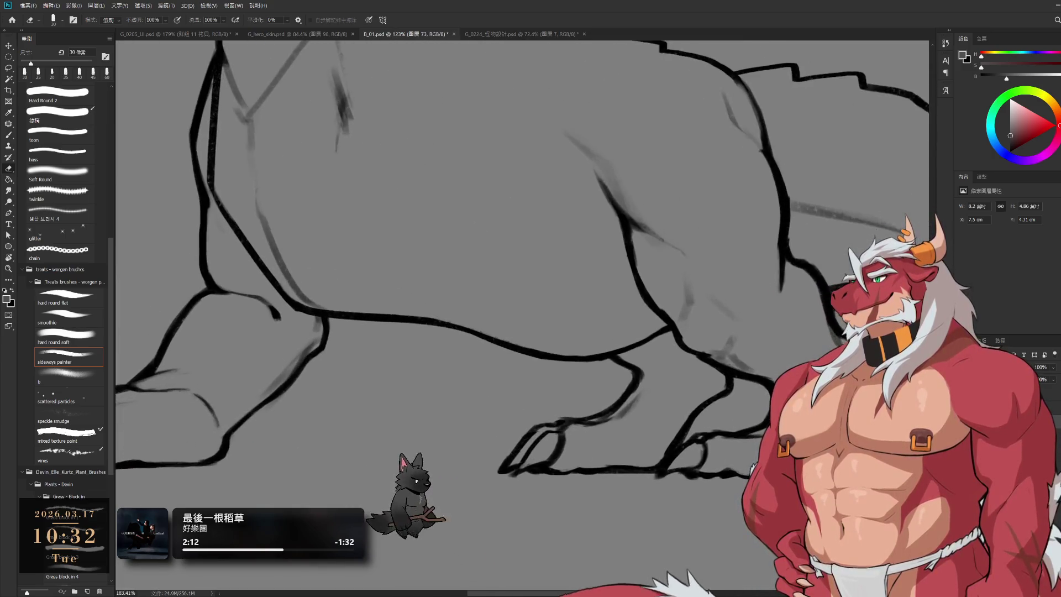
scroll(765, 426, up, 2)
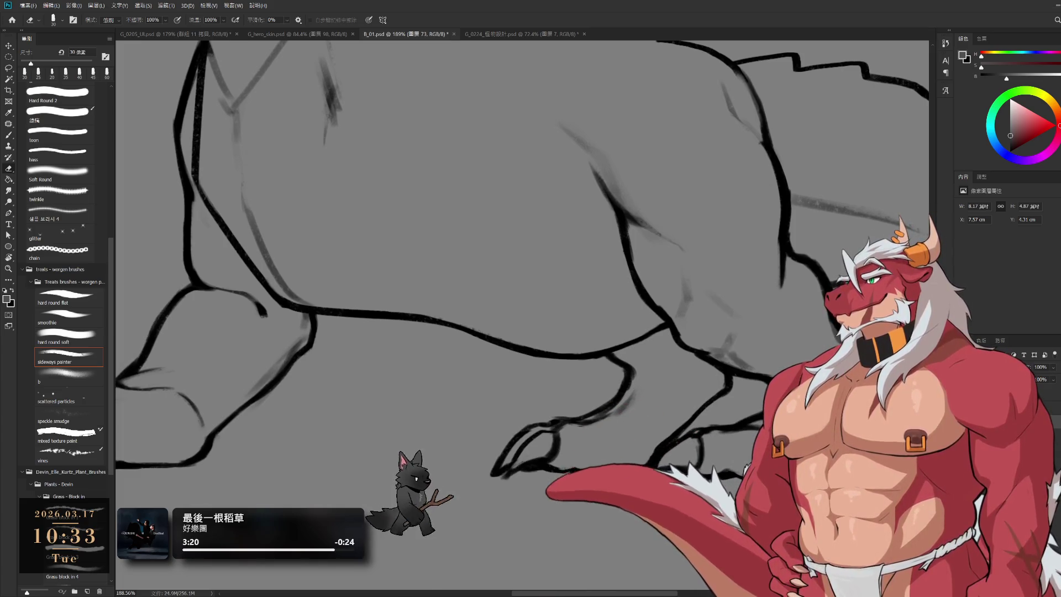
scroll(681, 460, down, 3)
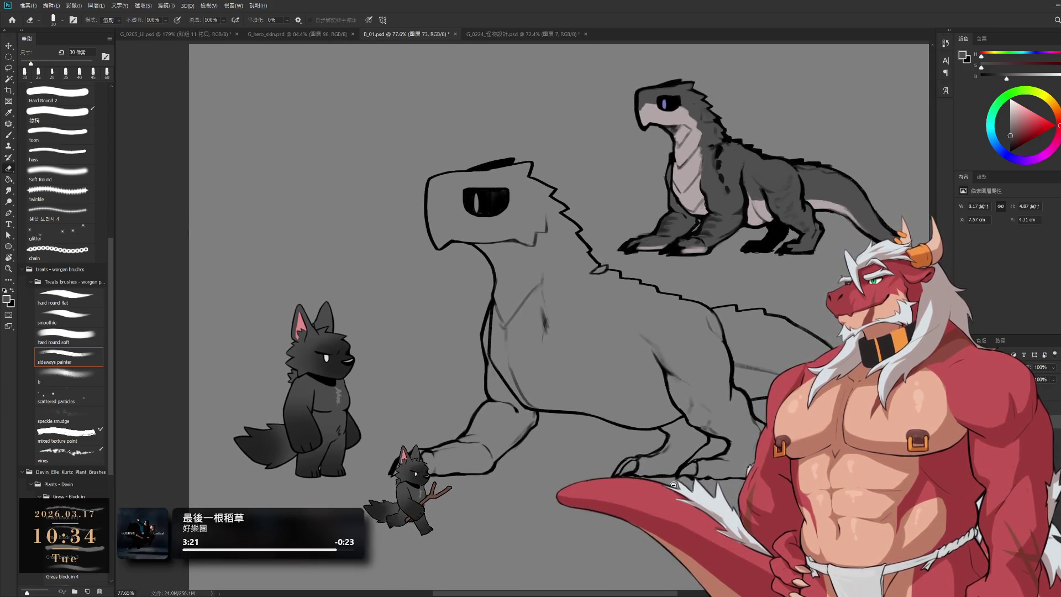
scroll(681, 460, up, 1)
drag(681, 460, 753, 378)
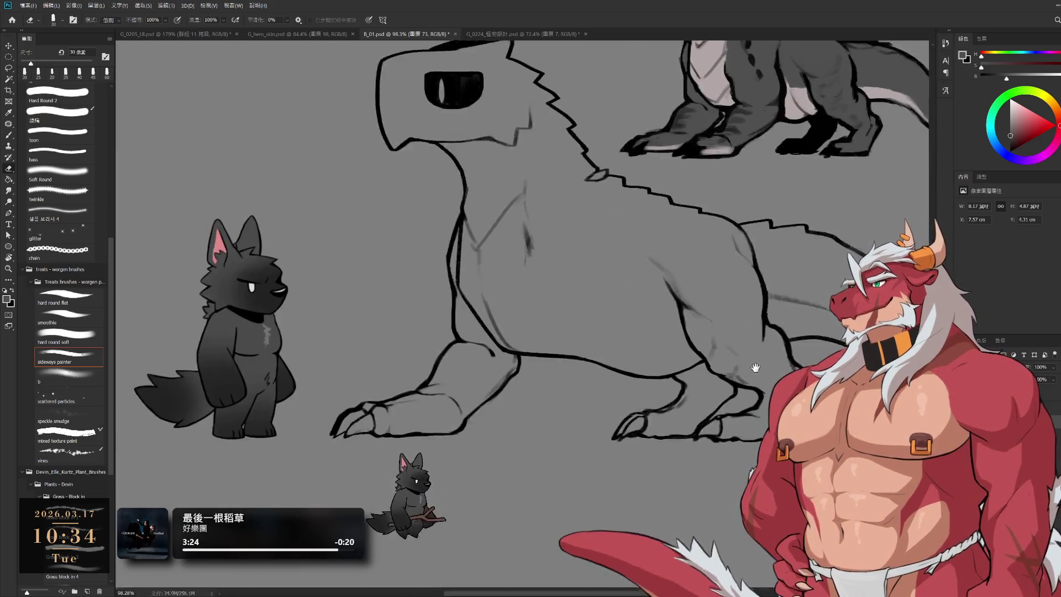
scroll(754, 378, up, 3)
Clean up the leg line art on Layer 73, alternating black brush and eraser
key(b)
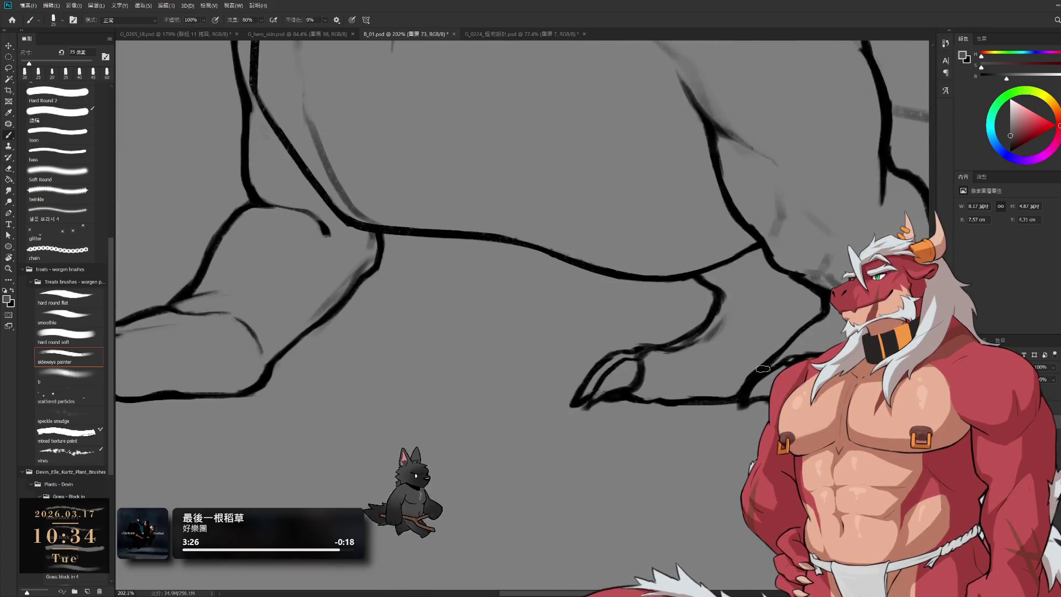
key(d)
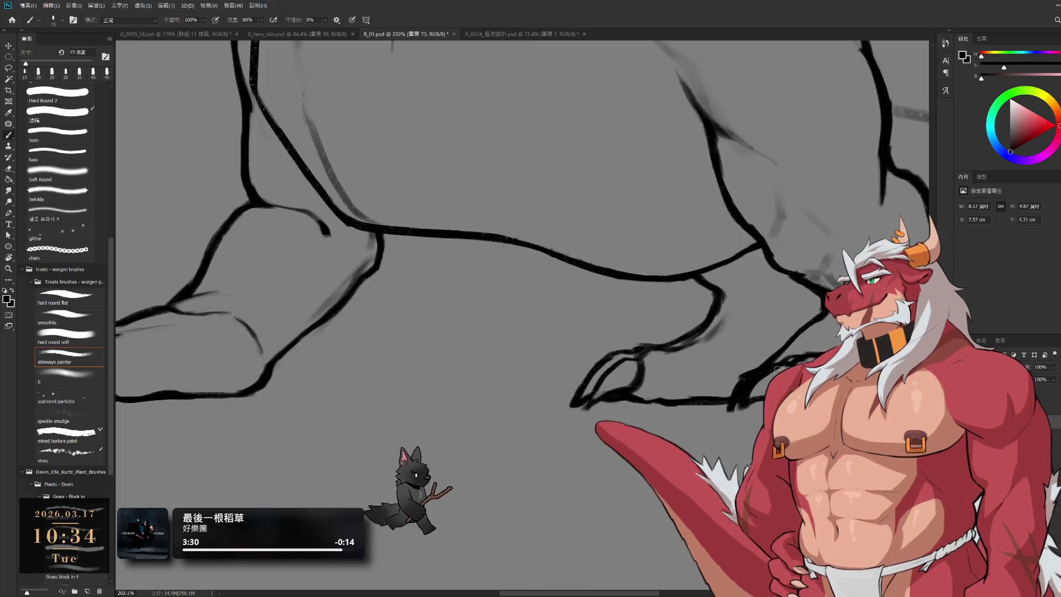
key(e)
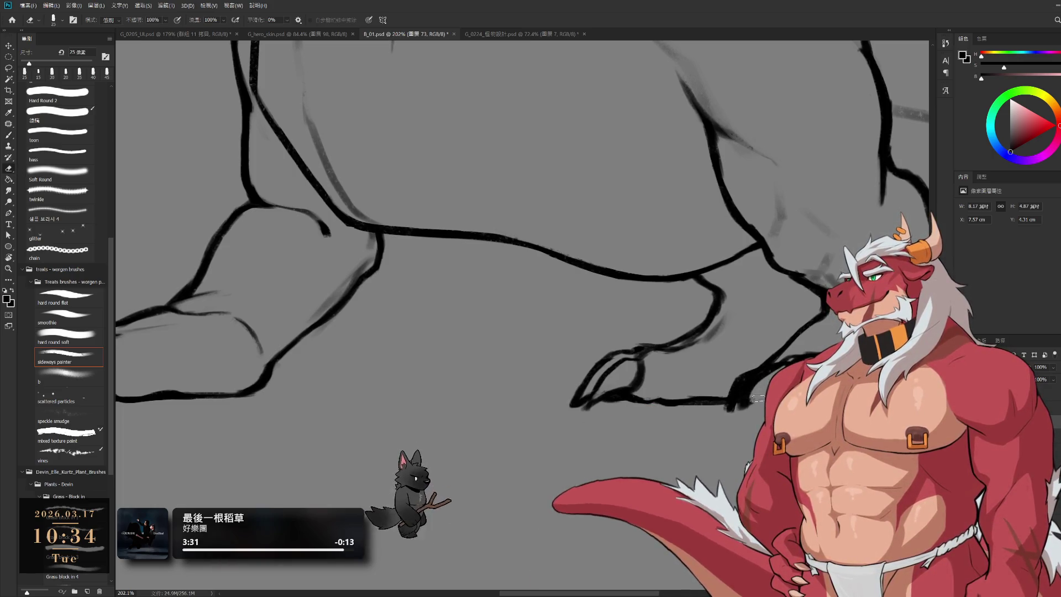
drag(753, 408, 709, 422)
key(b)
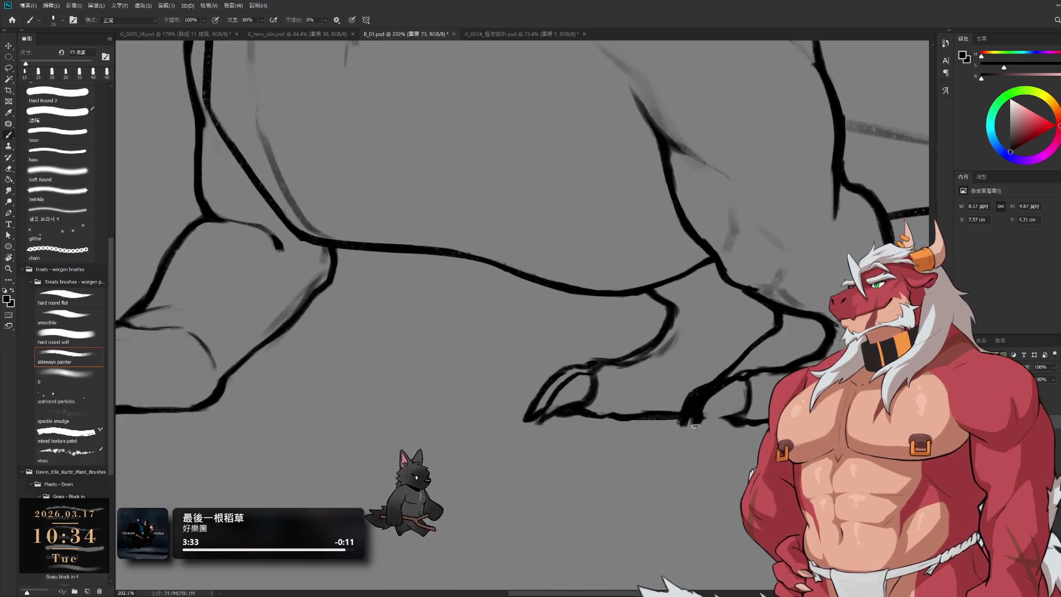
key(e)
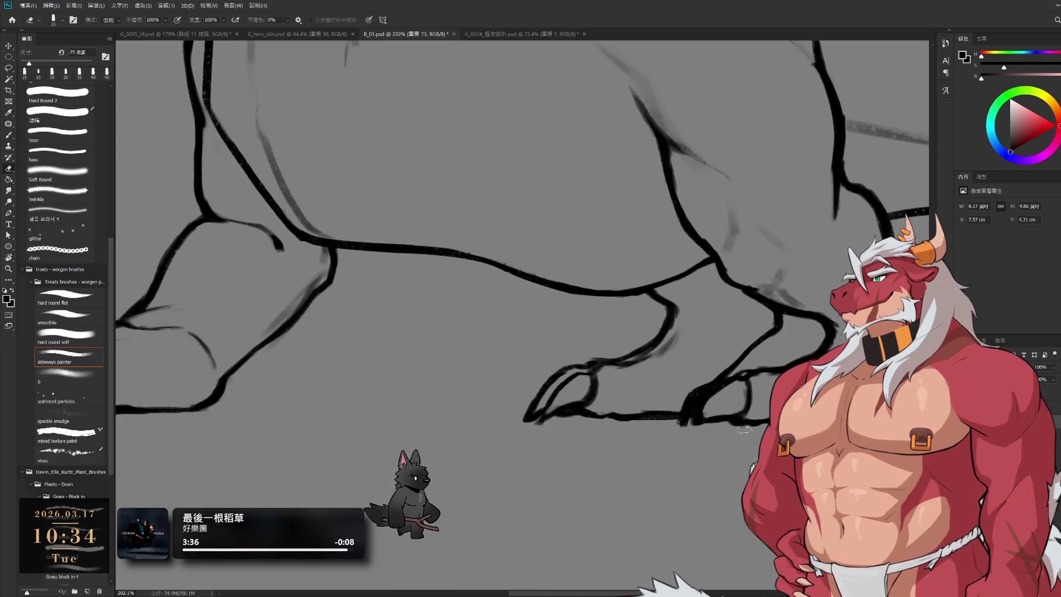
key(b)
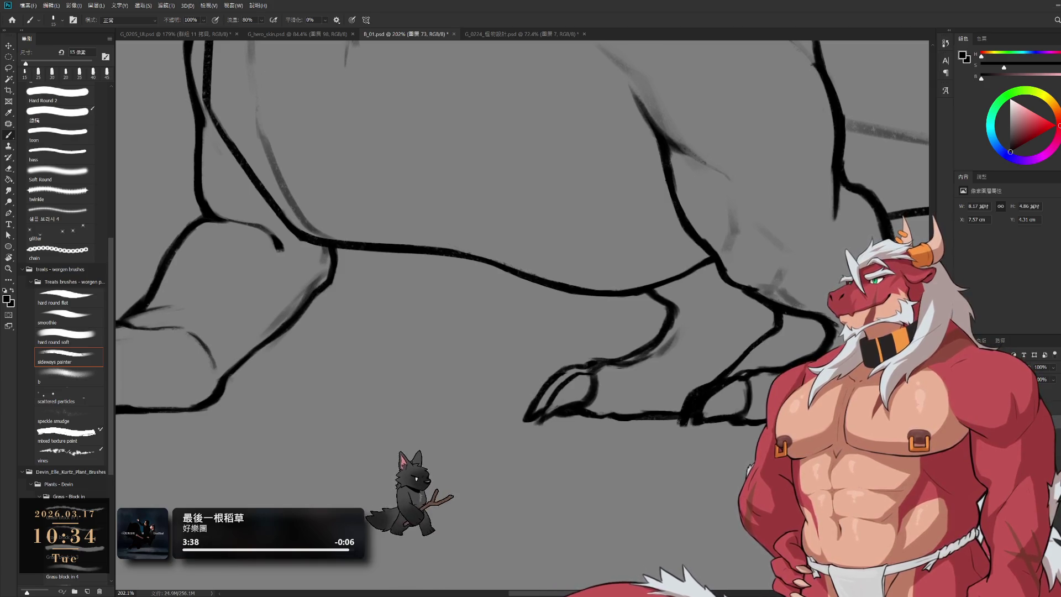
key(e)
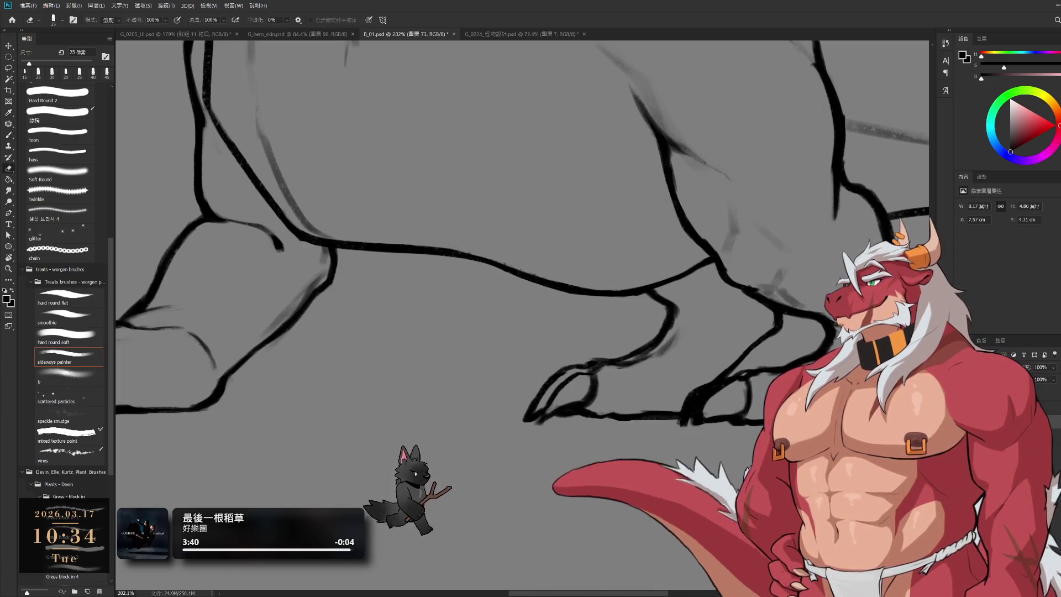
drag(807, 368, 731, 405)
key(b)
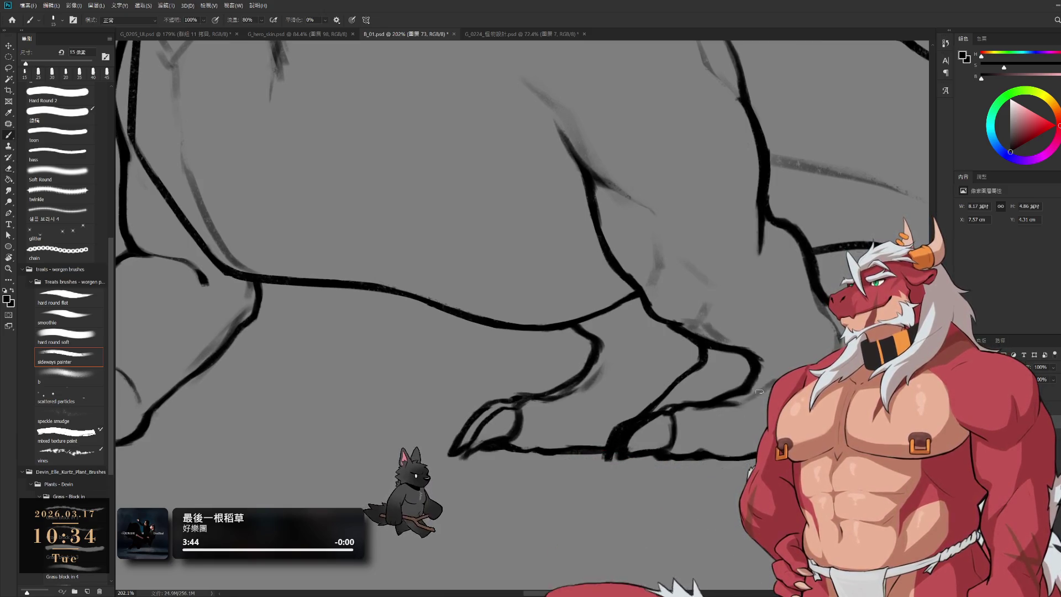
key(e)
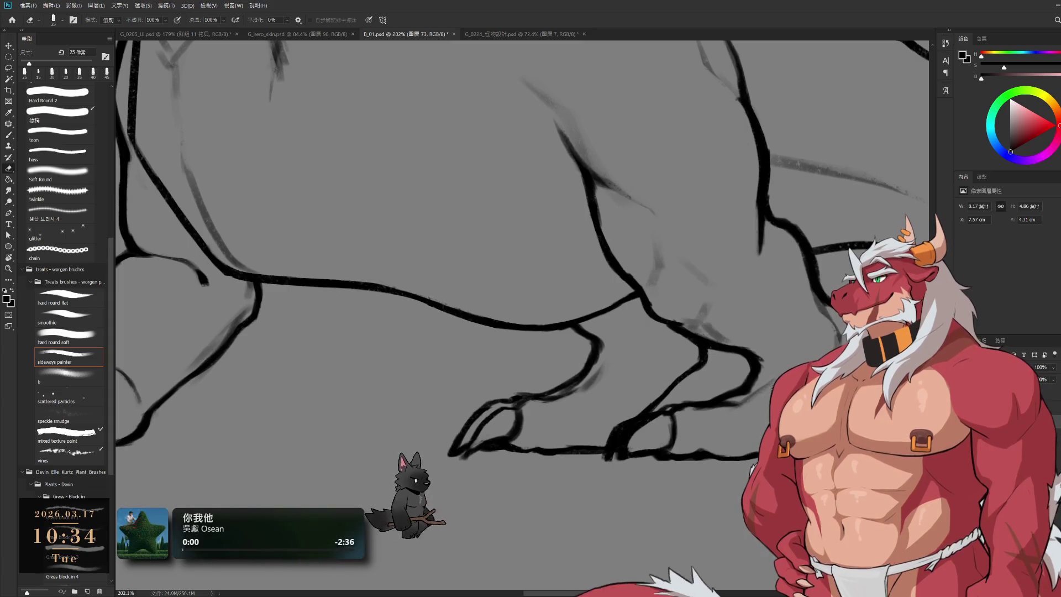
scroll(754, 376, down, 1)
scroll(753, 376, down, 3)
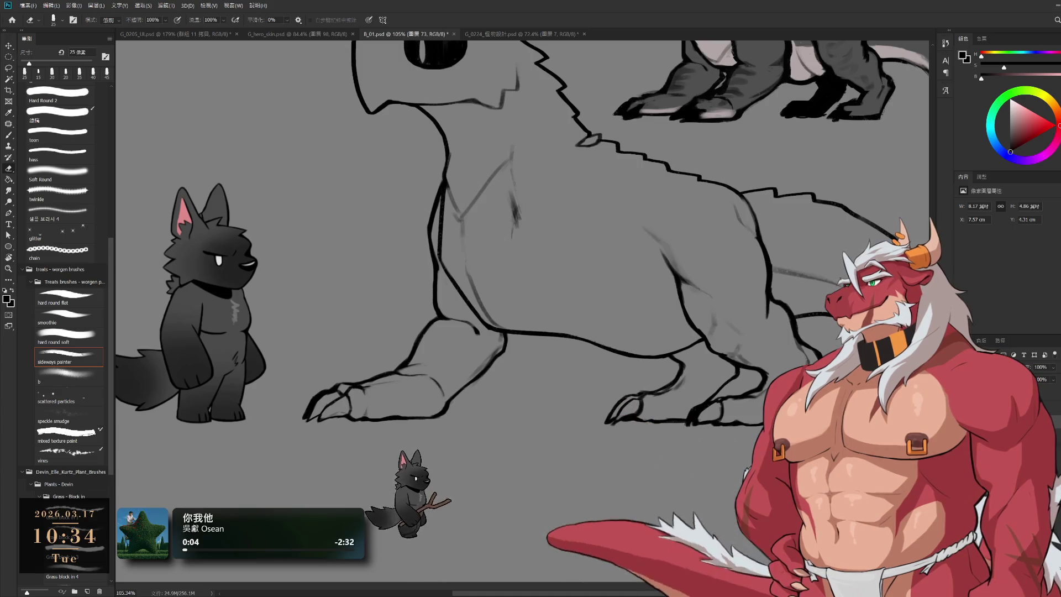
Reveal the colour fills and darken the front hoof with sampled dark grey on Layer 75
key(ctrl+comma)
key(alt+bracketleft)
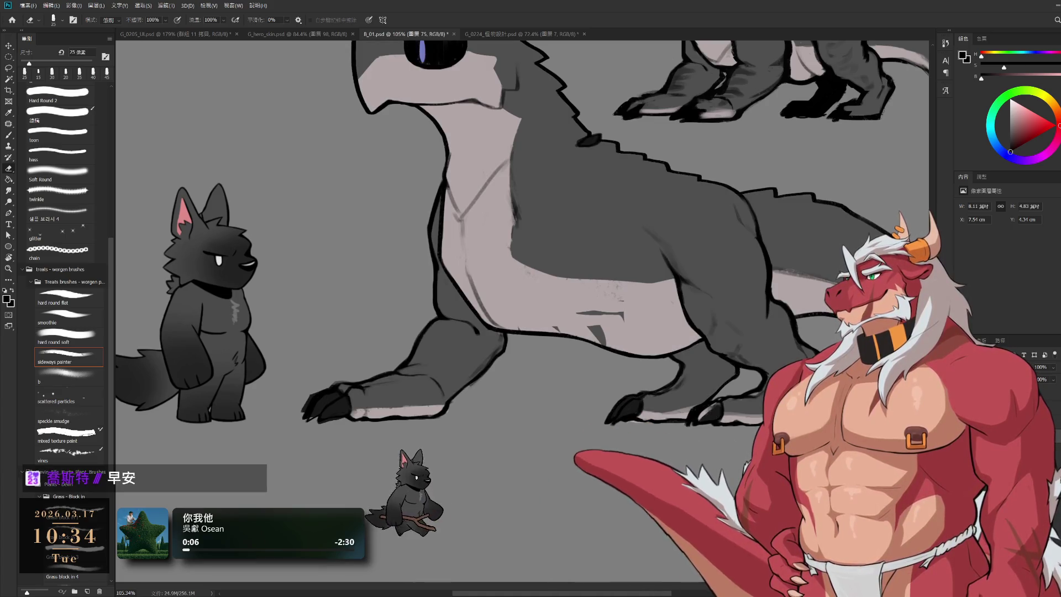
scroll(726, 412, up, 3)
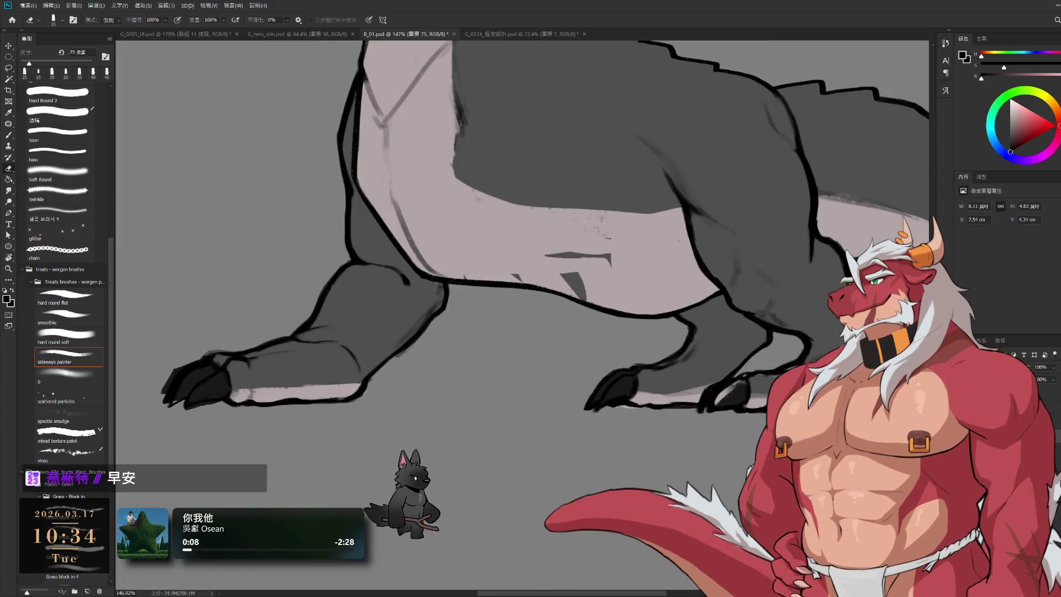
key(b)
key(bracketright)
alt+click(712, 407)
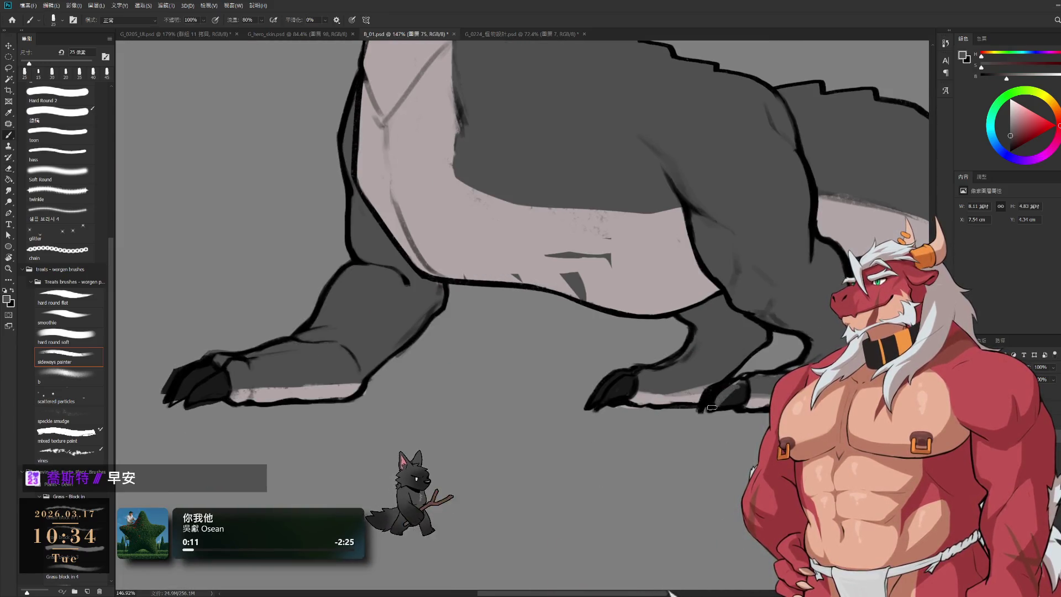
drag(731, 388, 719, 401)
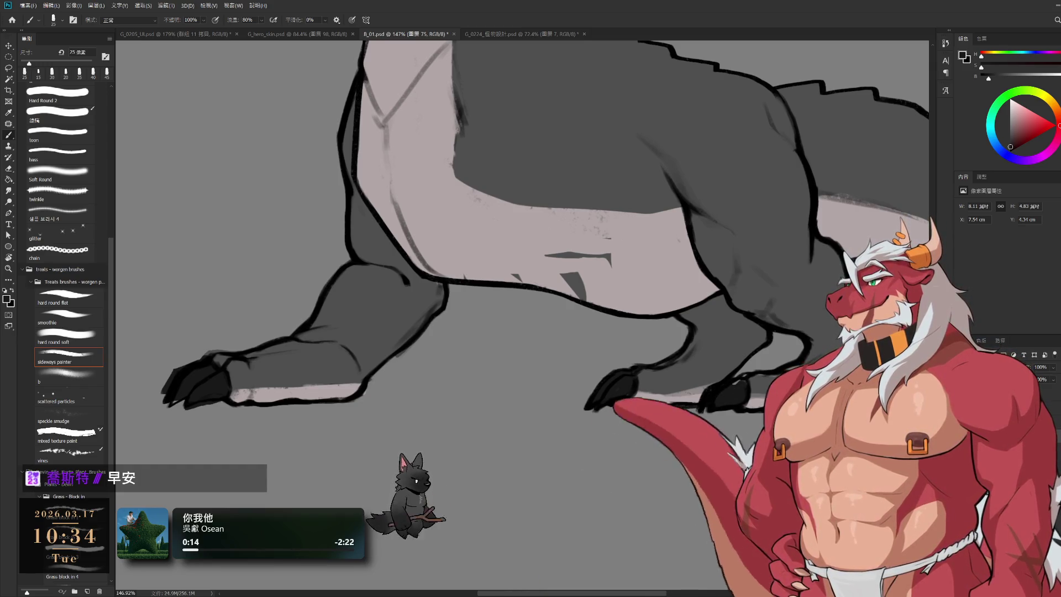
Sample the belly, outline black and mid-grey colours while resizing the brush
key(bracketleft)
alt+click(749, 380)
key(bracketright)
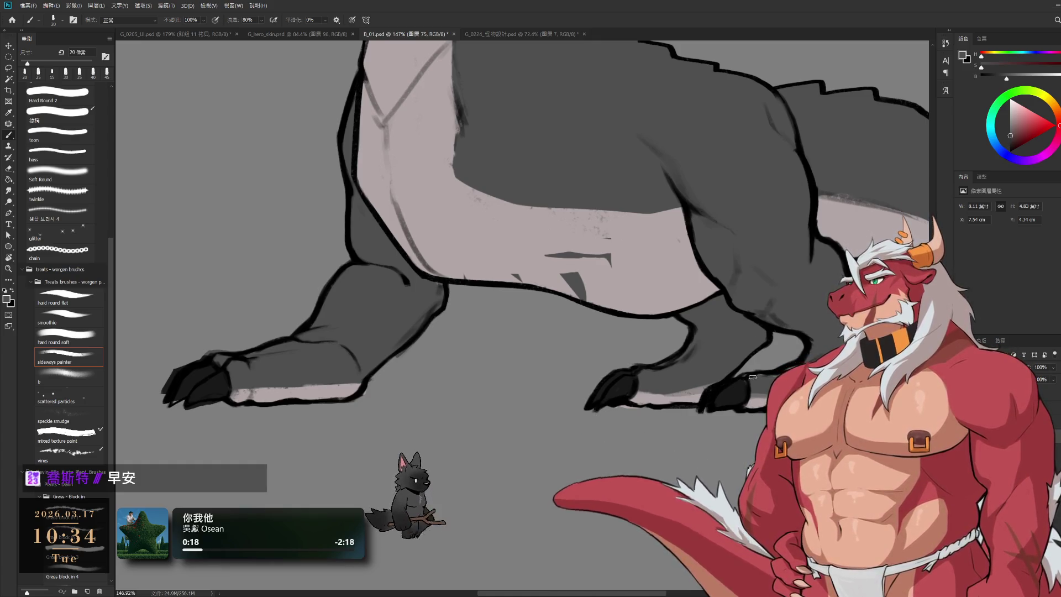
key(bracketright)
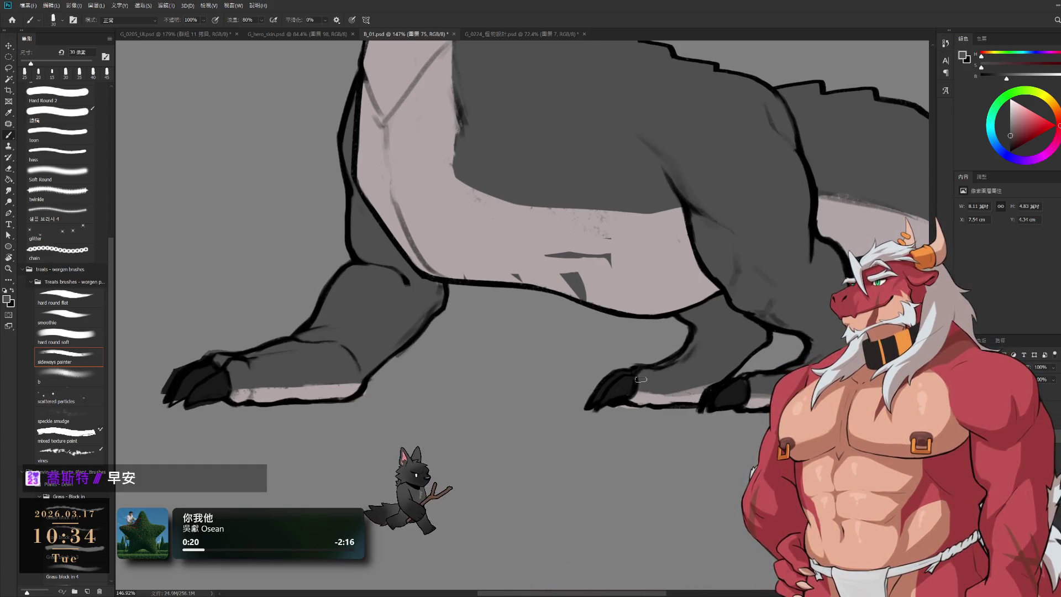
scroll(757, 346, down, 5)
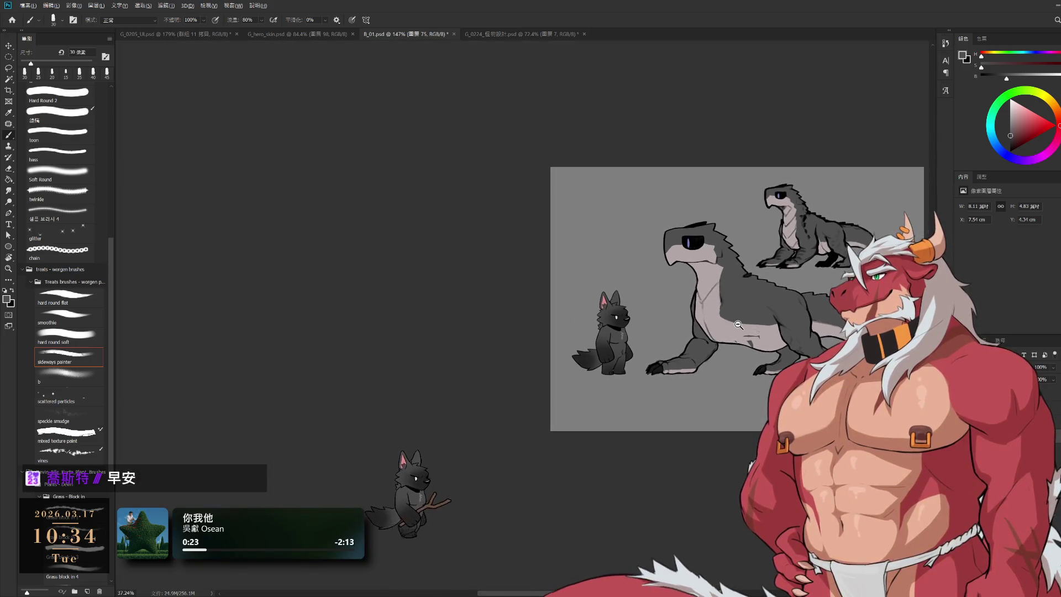
scroll(757, 345, up, 6)
scroll(725, 339, up, 2)
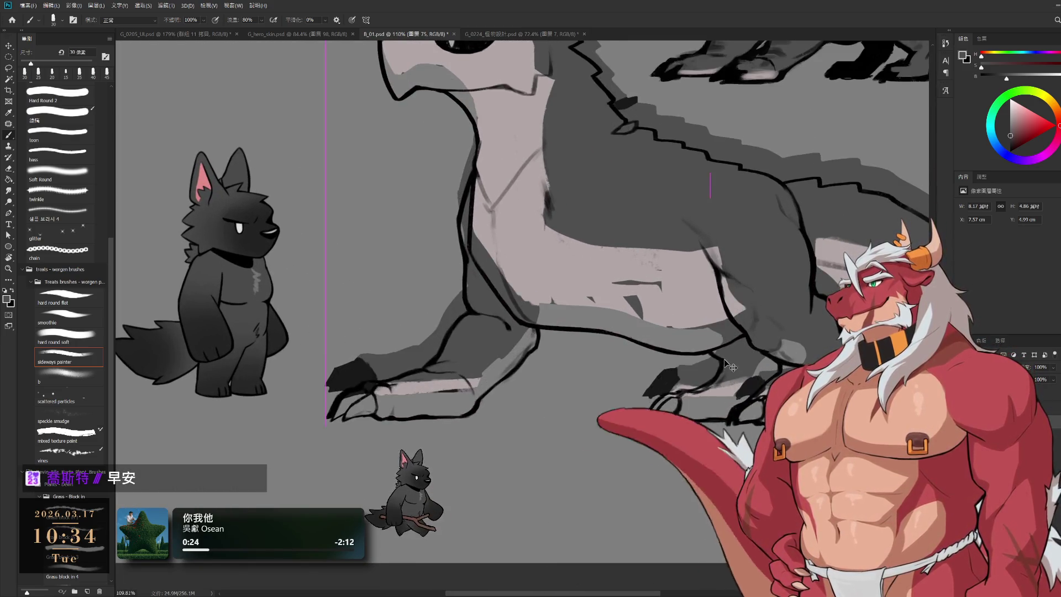
scroll(724, 359, up, 3)
alt+click(665, 328)
key(bracketleft)
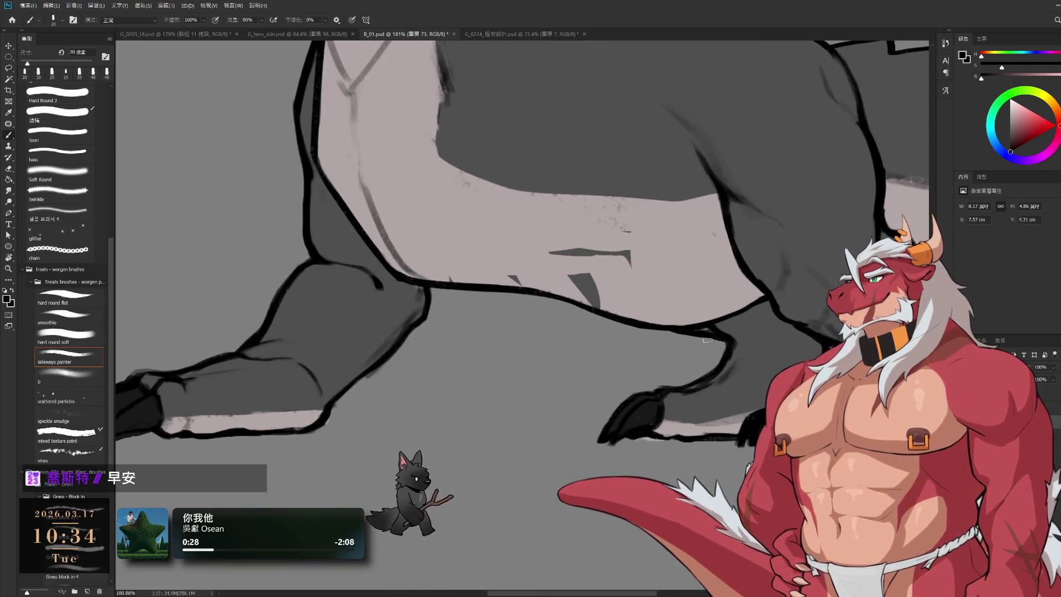
alt+click(714, 334)
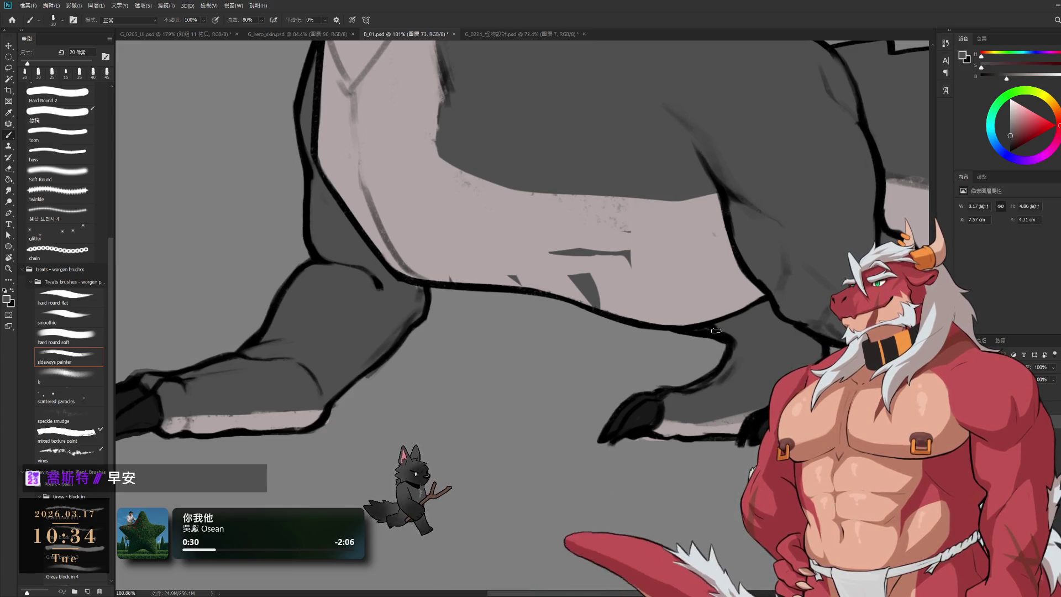
Back on the fill layer, paint the belly with its pale grey using a larger brush
key(e)
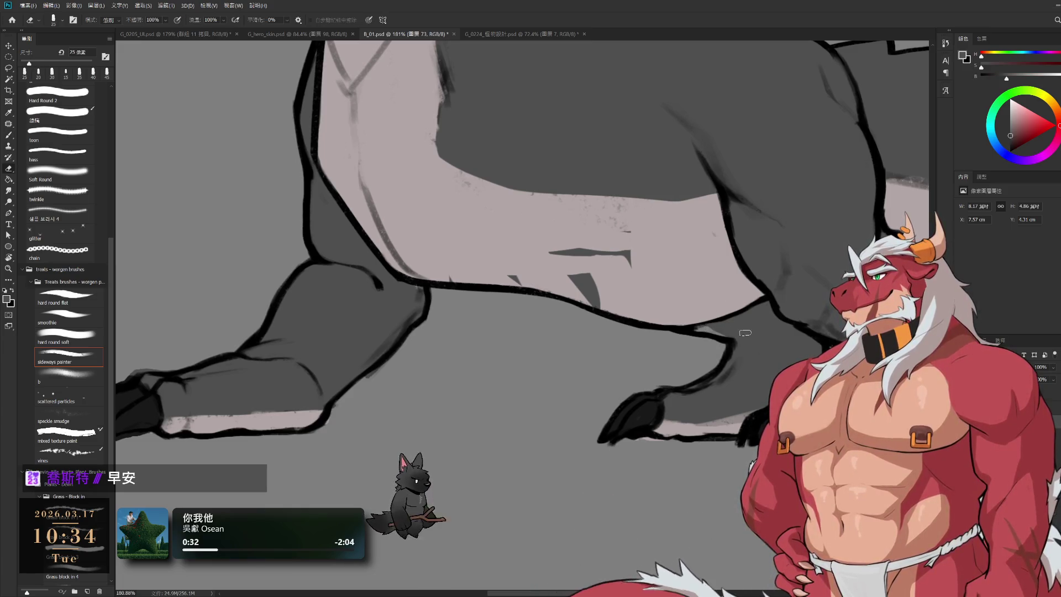
ctrl+click(741, 334)
key(b)
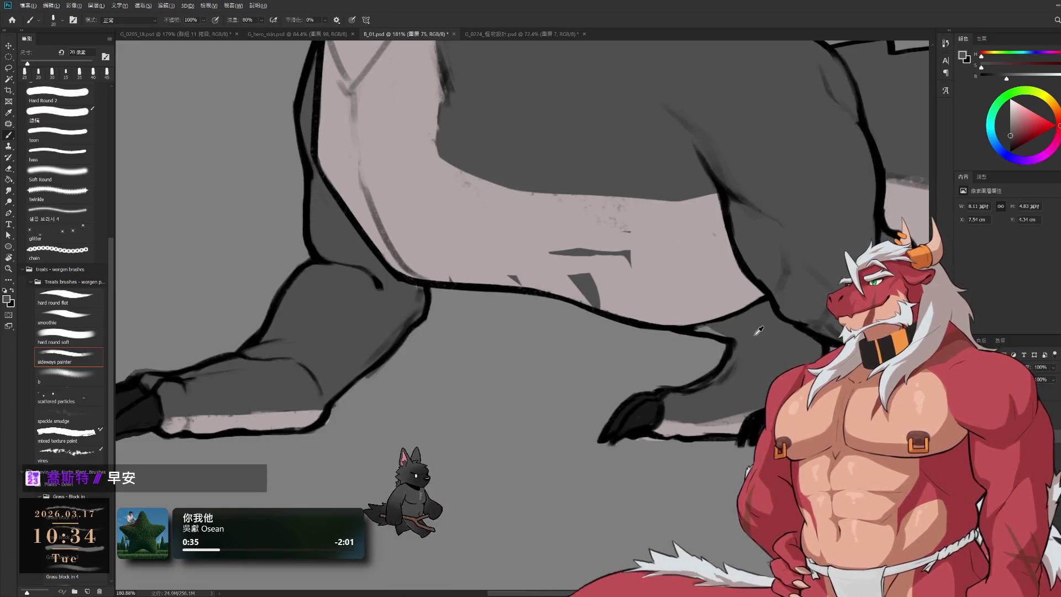
mouse_move(616, 250)
mouse_down()
mouse_move(592, 319)
mouse_move(533, 325)
mouse_move(589, 368)
mouse_up()
alt+click(591, 319)
key(bracketright)
key(bracketright)
key(bracketright)
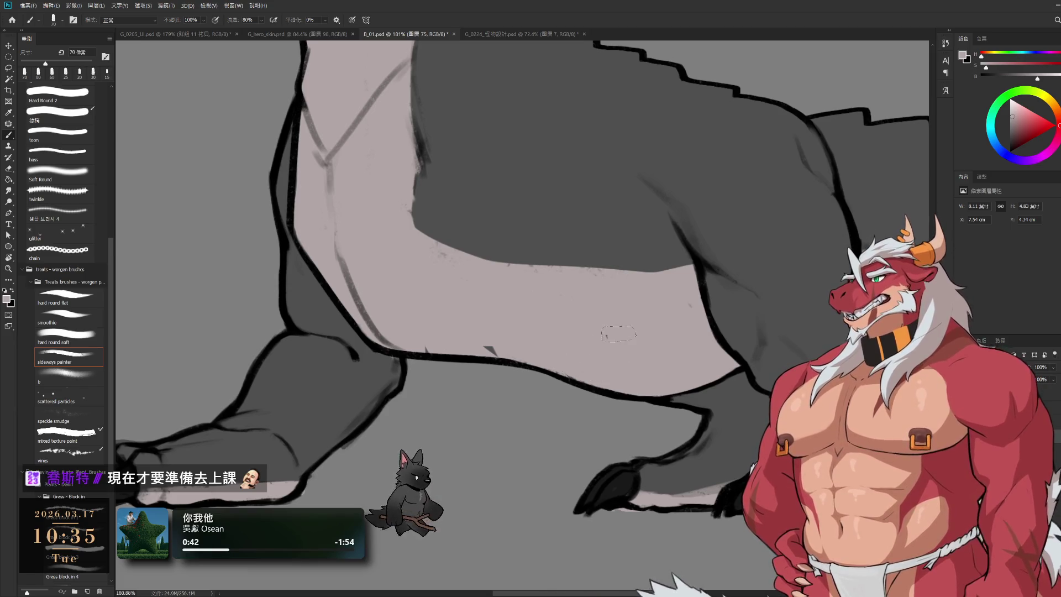
drag(510, 350, 566, 358)
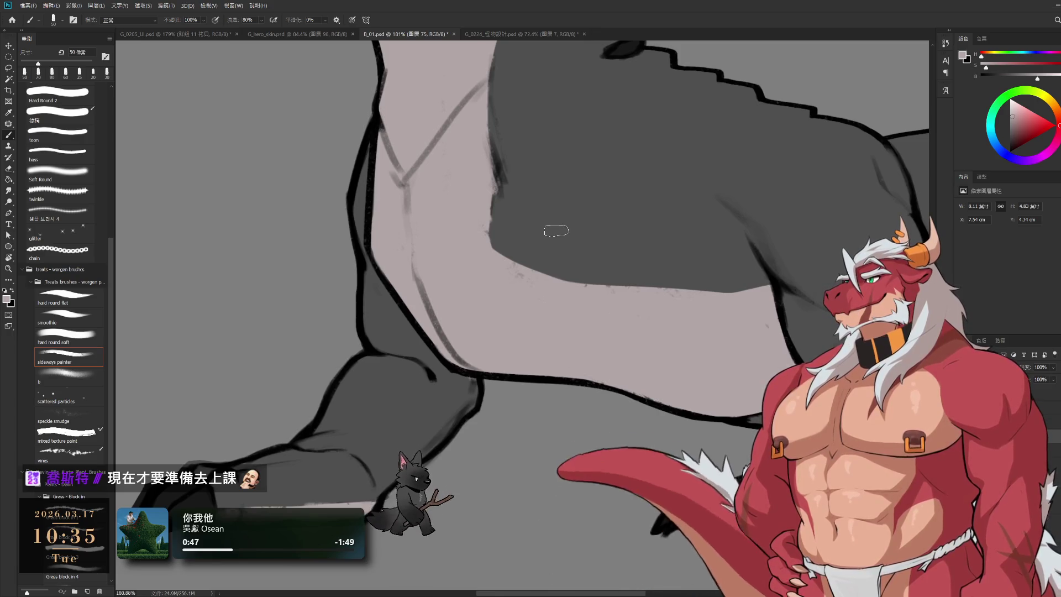
drag(621, 270, 680, 242)
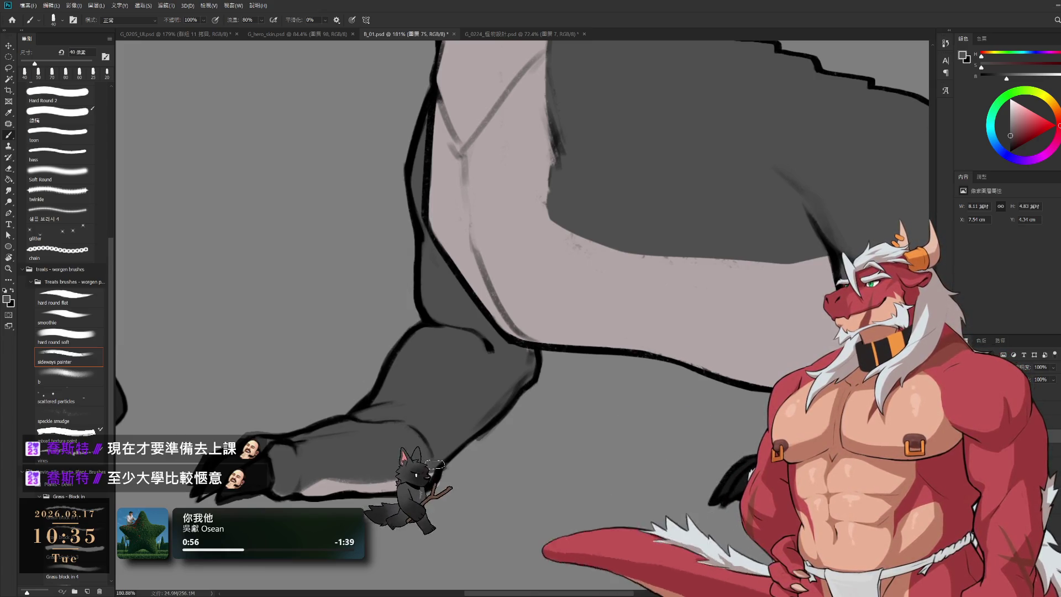
Touch up the belly with its sampled pale colour using a slightly smaller brush
scroll(474, 383, down, 1)
scroll(448, 266, down, 1)
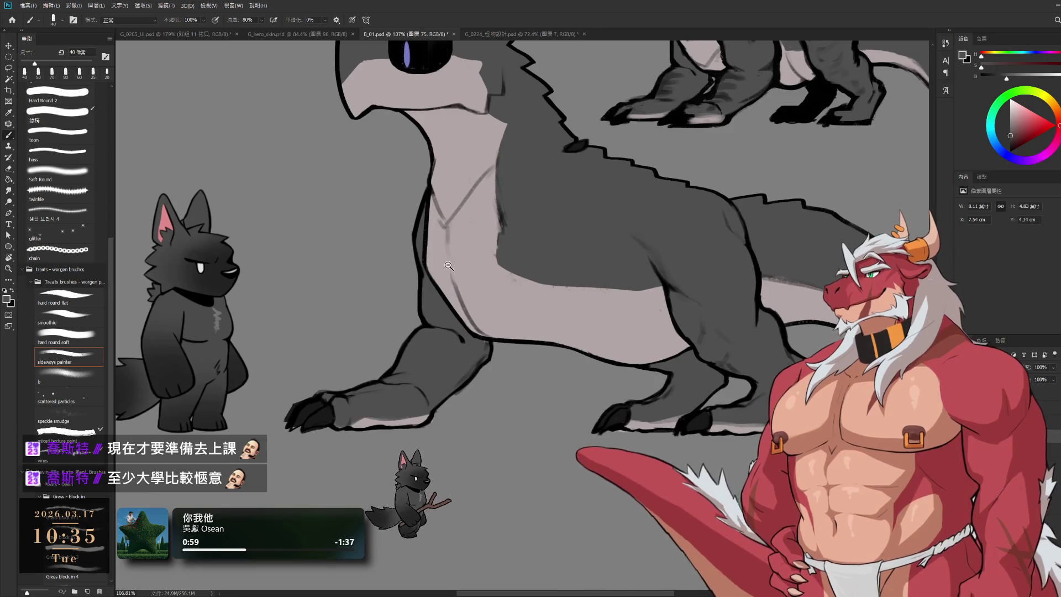
scroll(757, 431, up, 3)
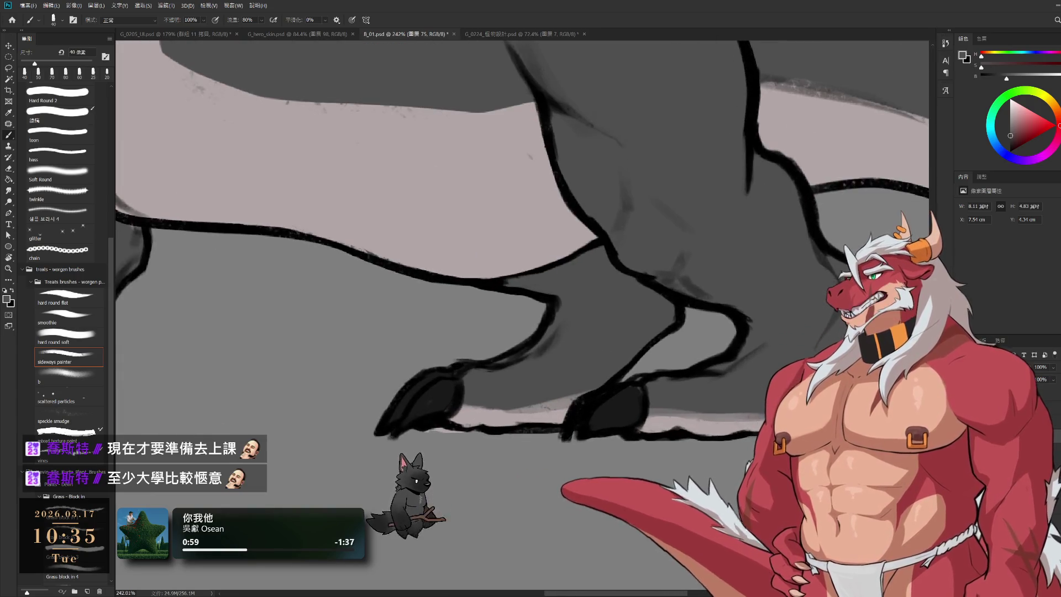
alt+click(694, 421)
key(bracketleft)
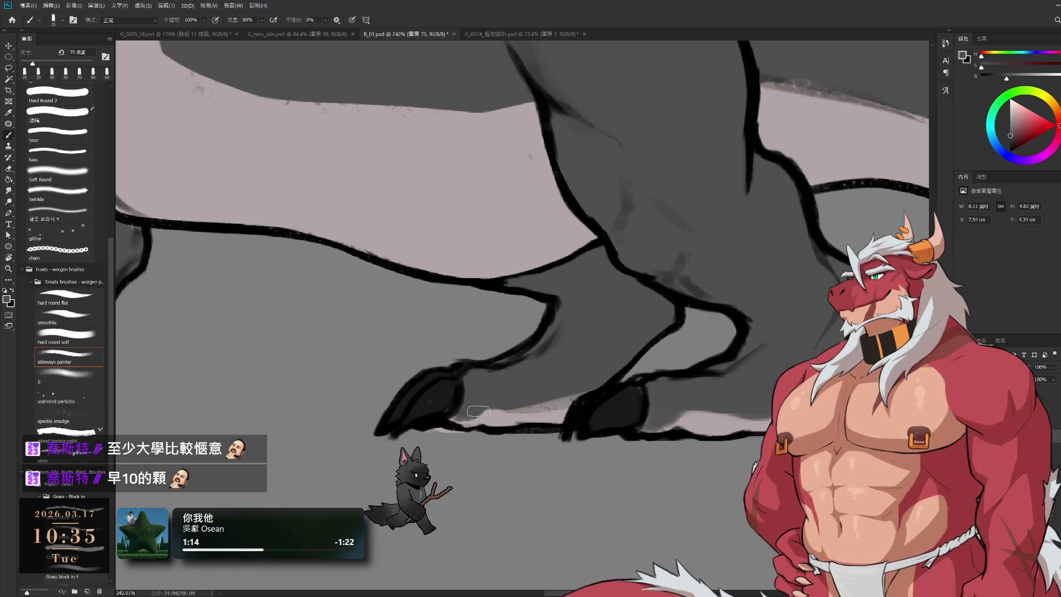
key(e)
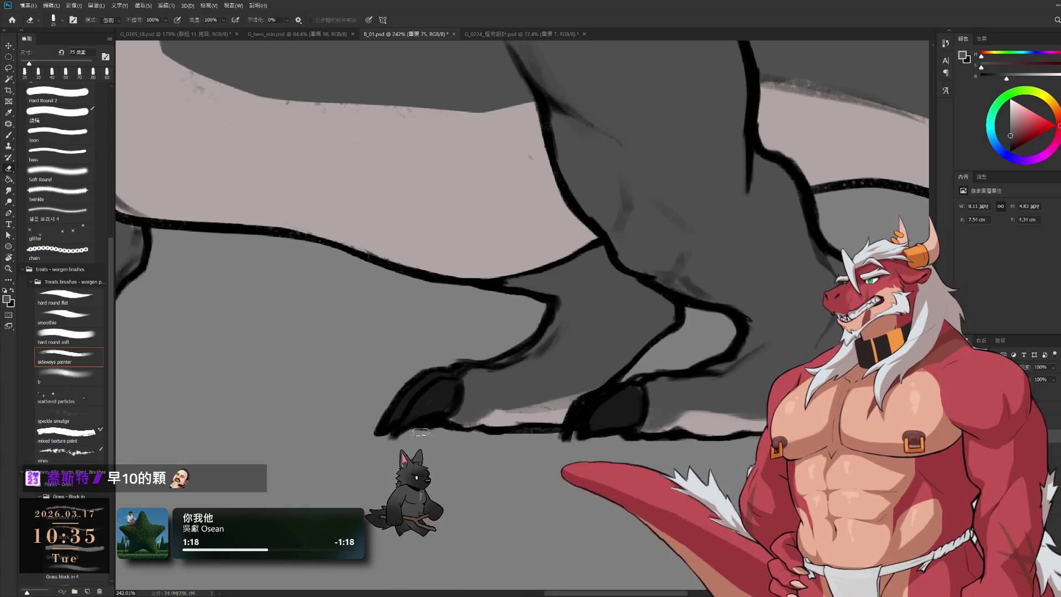
key(b)
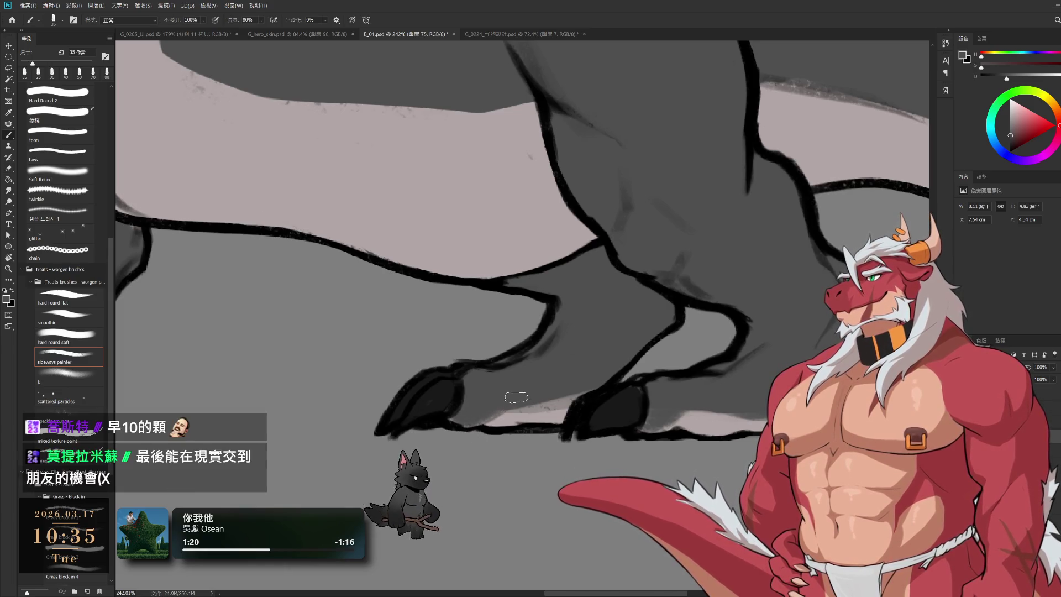
Sample light grey at the hind hooves, then zoom out and centre the full character sheet
drag(611, 363, 618, 404)
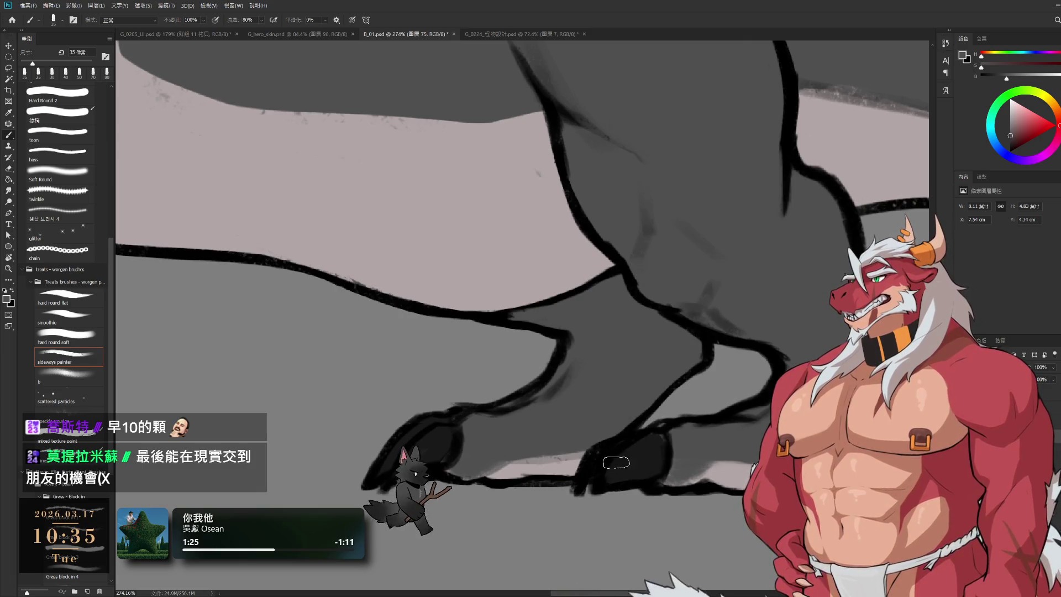
alt+click(551, 463)
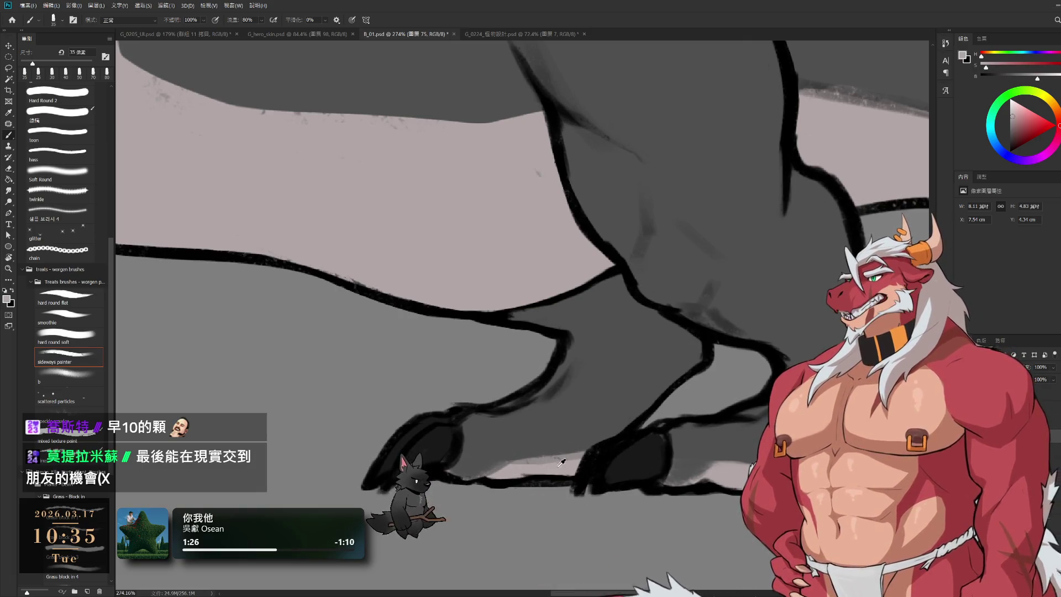
key(bracketleft)
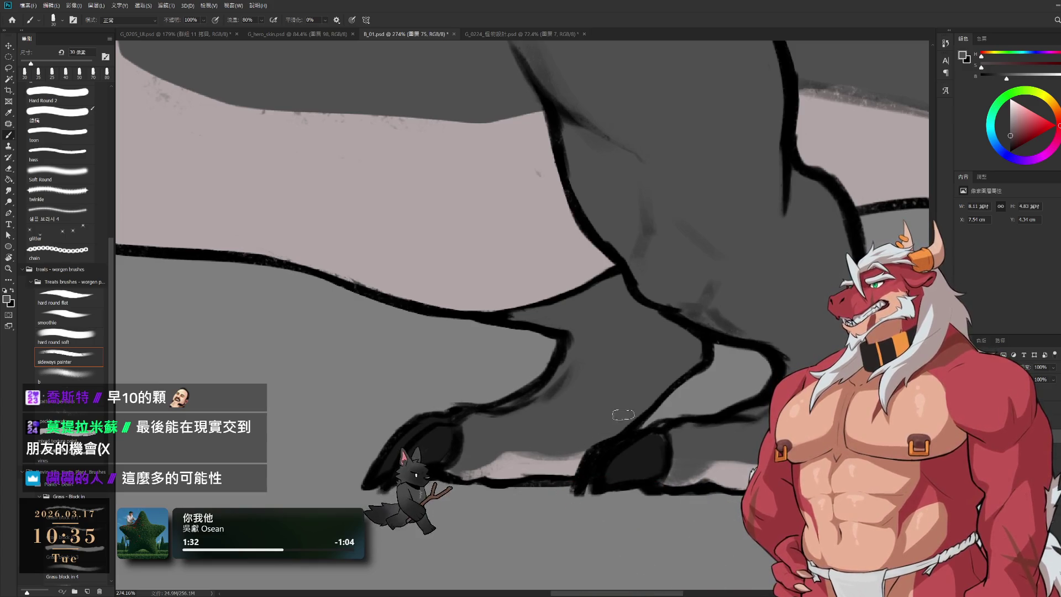
scroll(622, 395, up, 1)
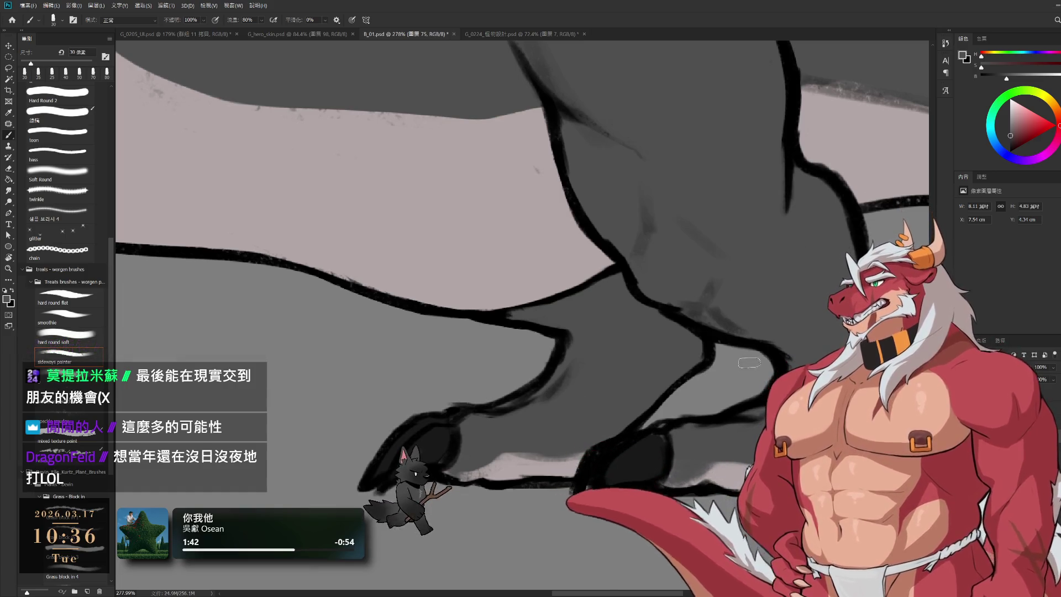
scroll(749, 362, down, 5)
mouse_move(486, 376)
mouse_down()
mouse_move(689, 426)
mouse_move(674, 422)
mouse_up()
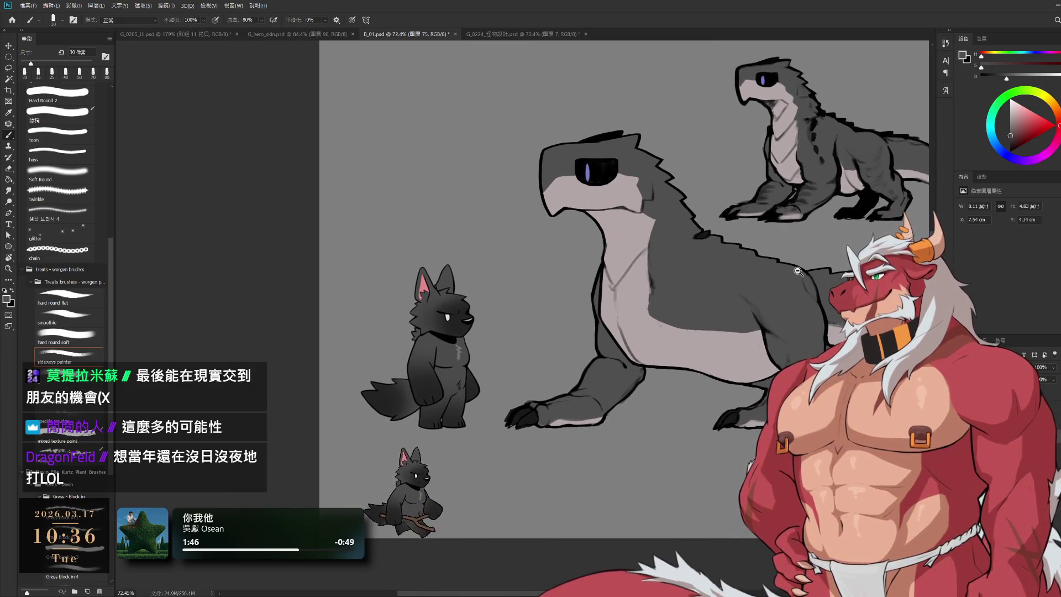
Centre on the front leg, make Layer 75 active, and compare recent leg edits with undo/redo
scroll(681, 395, up, 2)
drag(735, 424, 656, 421)
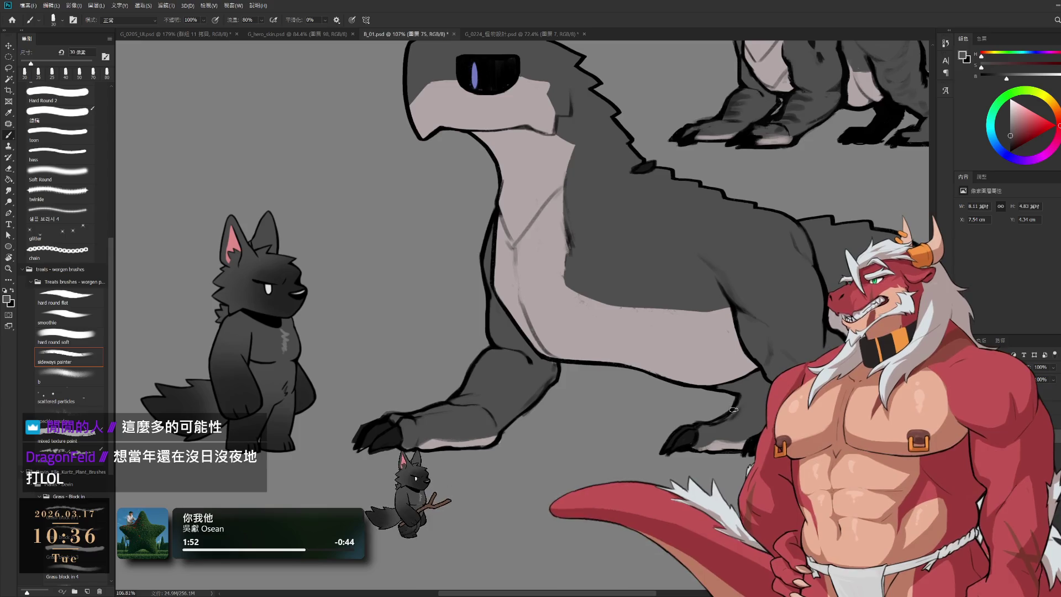
drag(560, 413, 625, 387)
scroll(603, 387, up, 5)
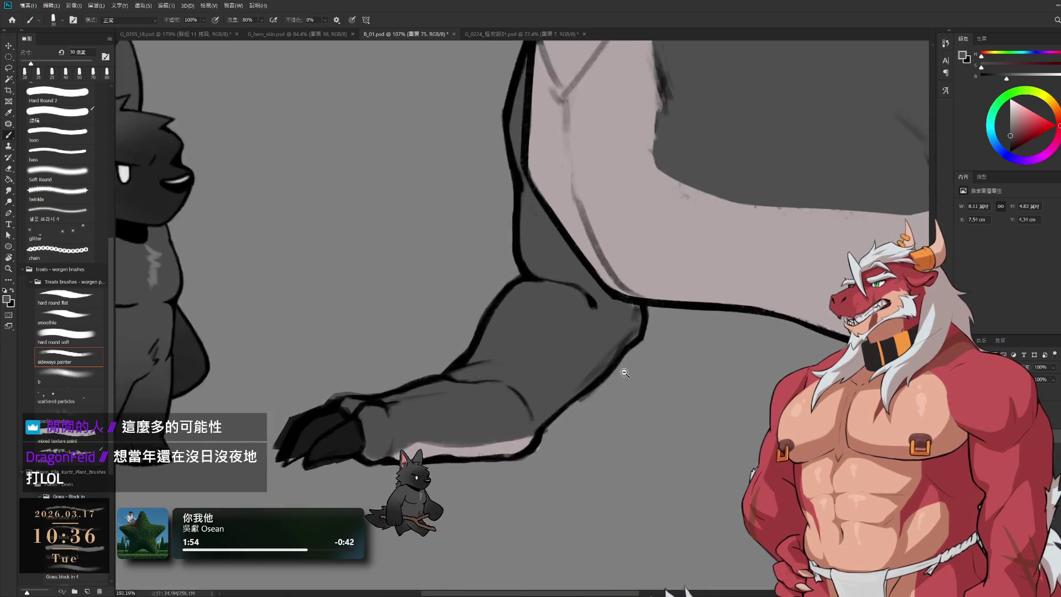
key(e)
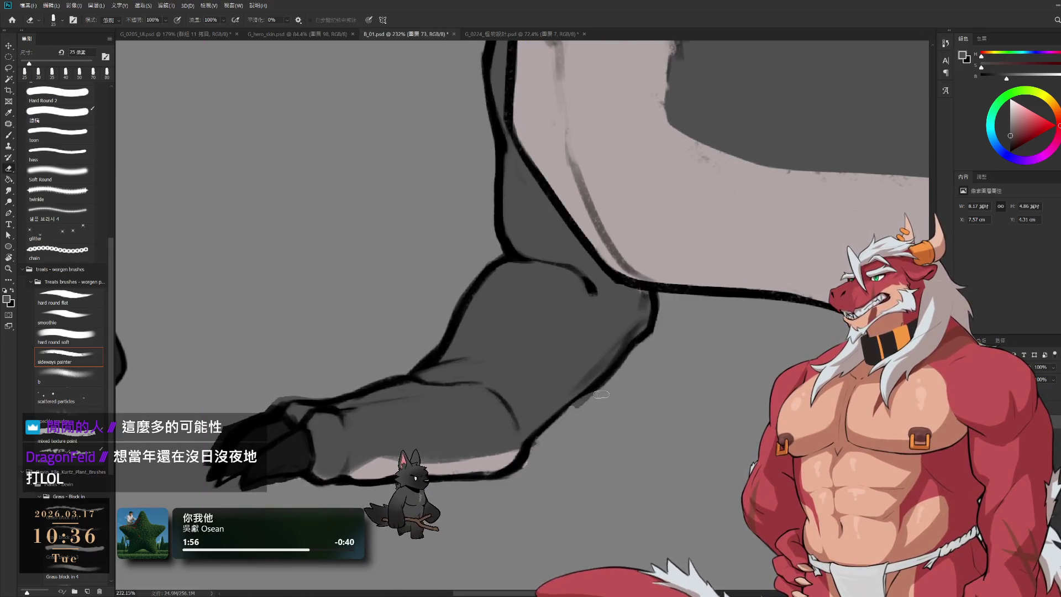
ctrl+click(580, 419)
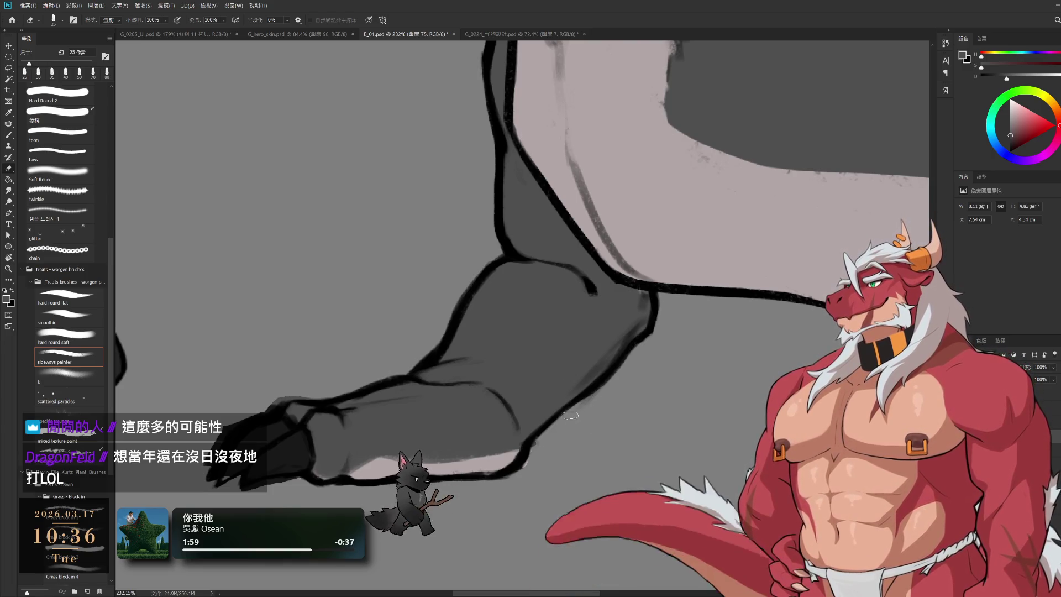
scroll(553, 437, up, 1)
key(ctrl+z)
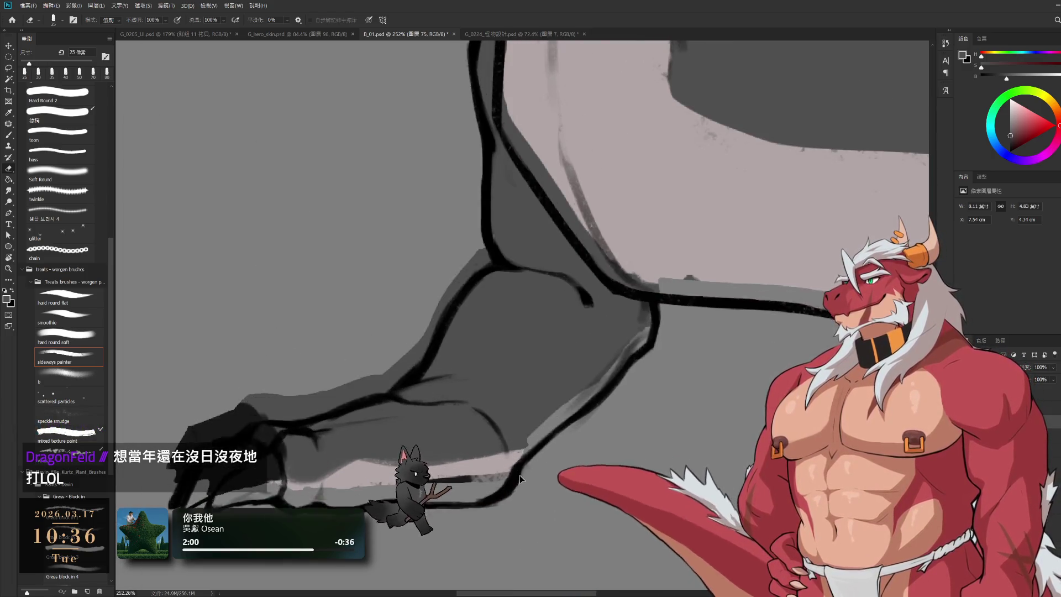
key(ctrl+shift+z)
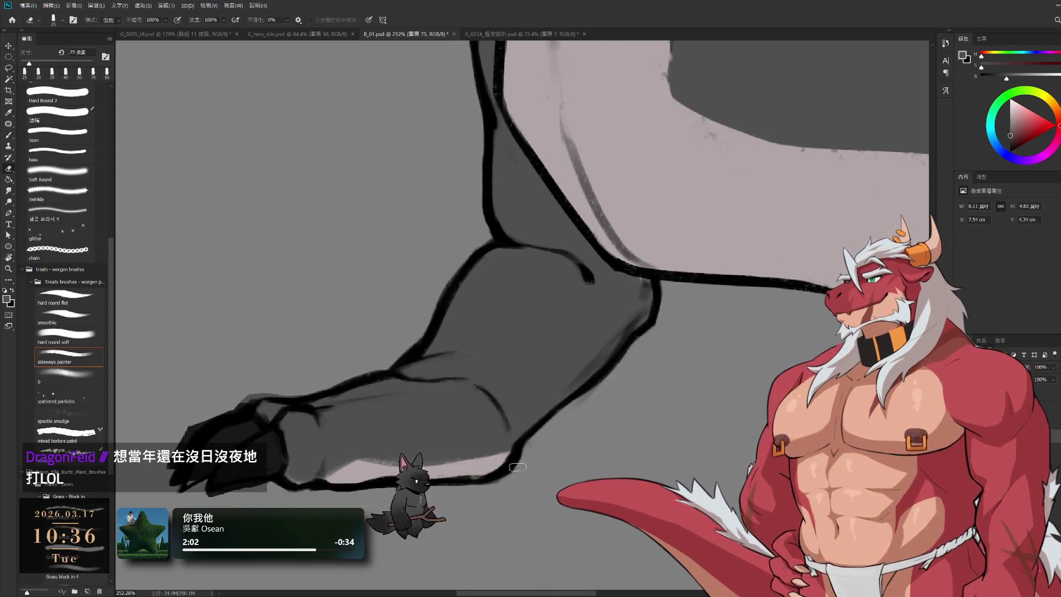
scroll(541, 468, down, 8)
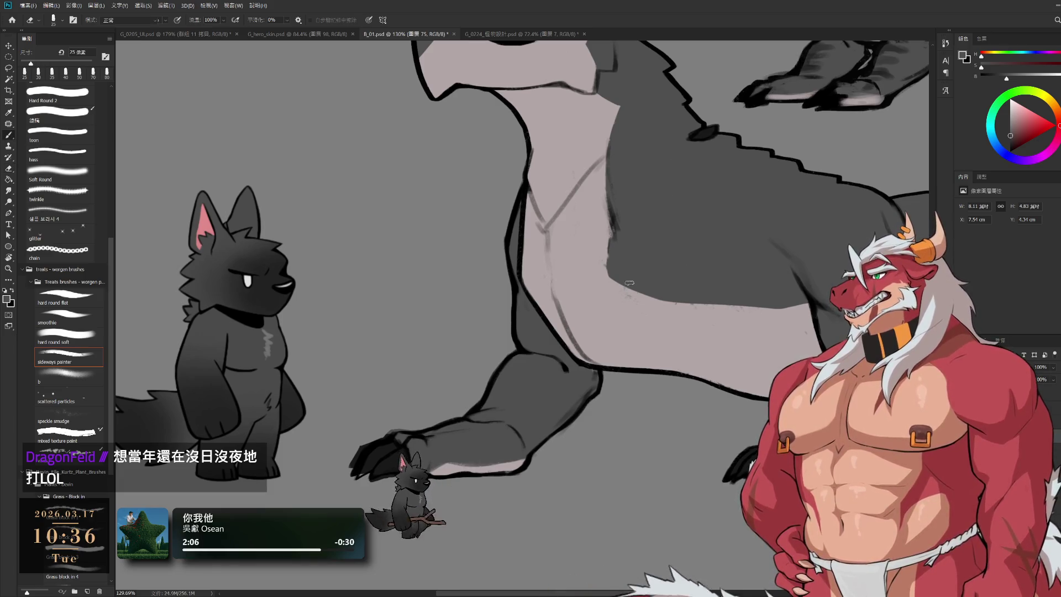
Paint light texture along the belly's dark-grey edge with the pale belly grey at 60 px
key(b)
alt+click(602, 297)
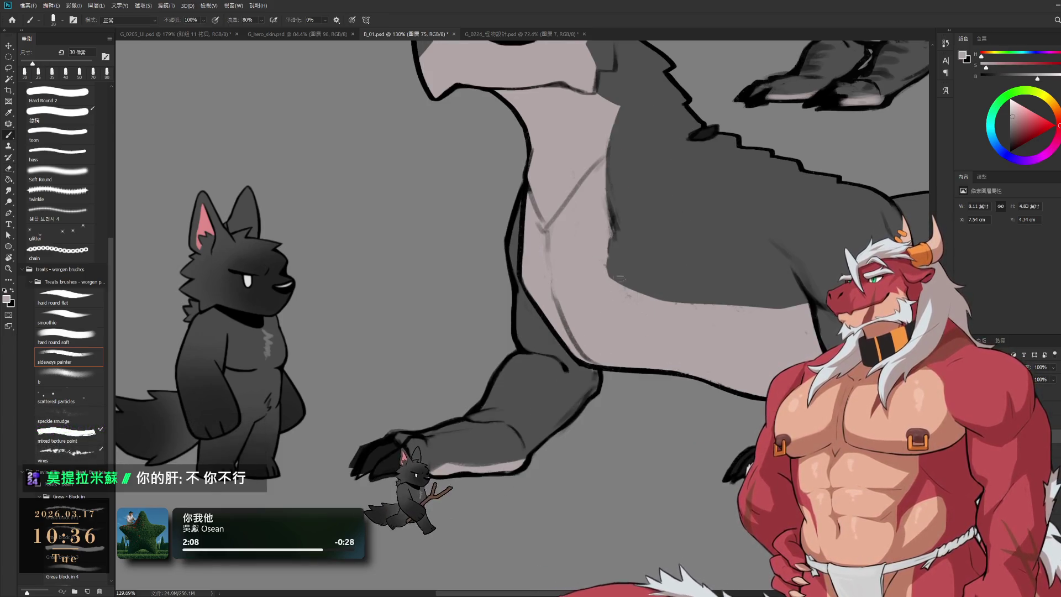
key(bracketright)
key(bracketright)
key(bracketright)
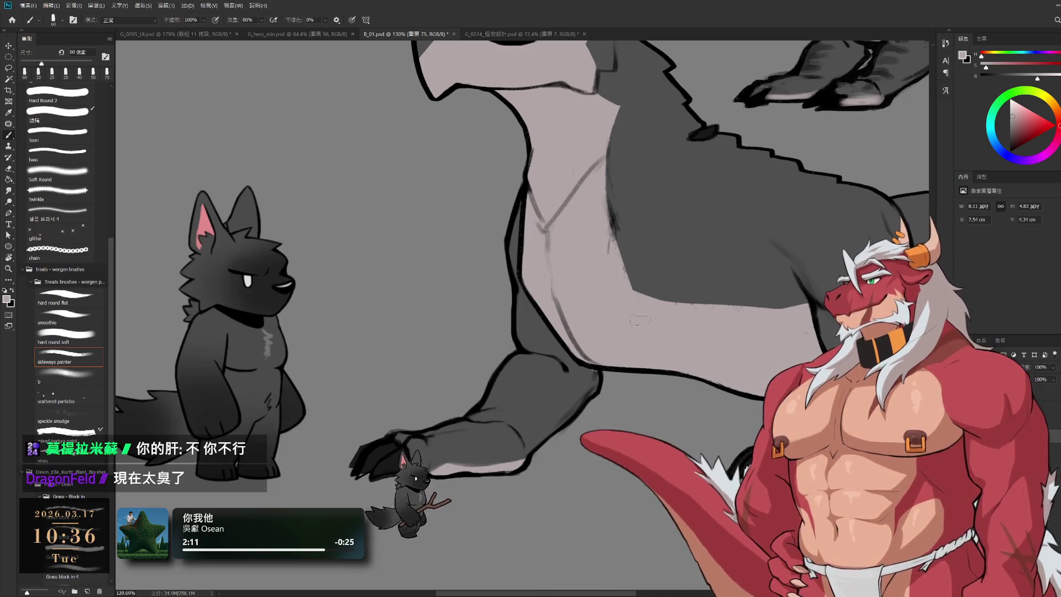
drag(641, 284, 712, 304)
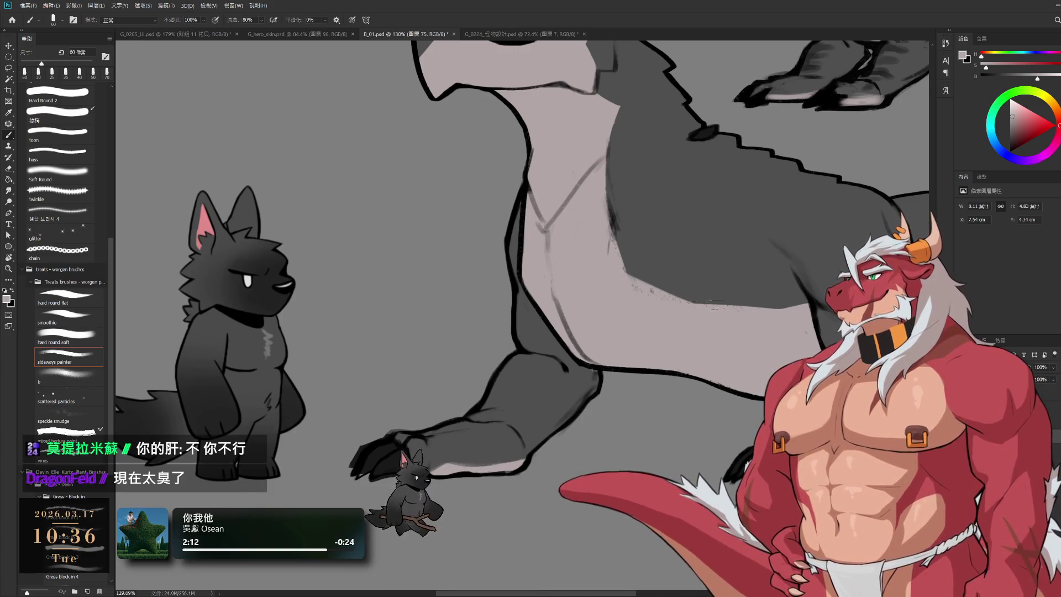
alt+click(663, 238)
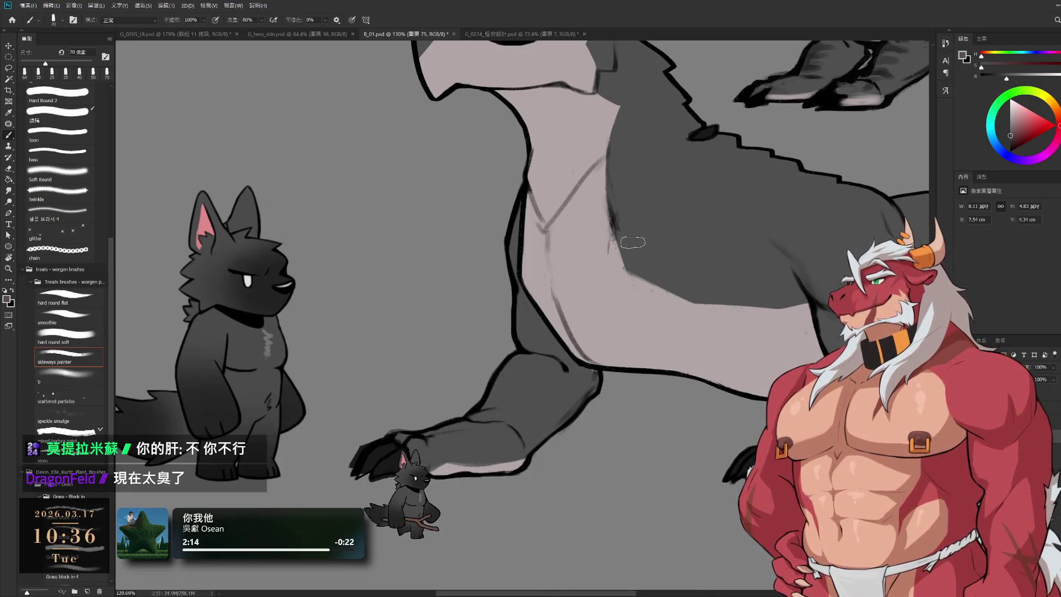
Resize the brush from 70 to 50 px and frame the beast's back for the scutes
key(bracketright)
key(bracketleft)
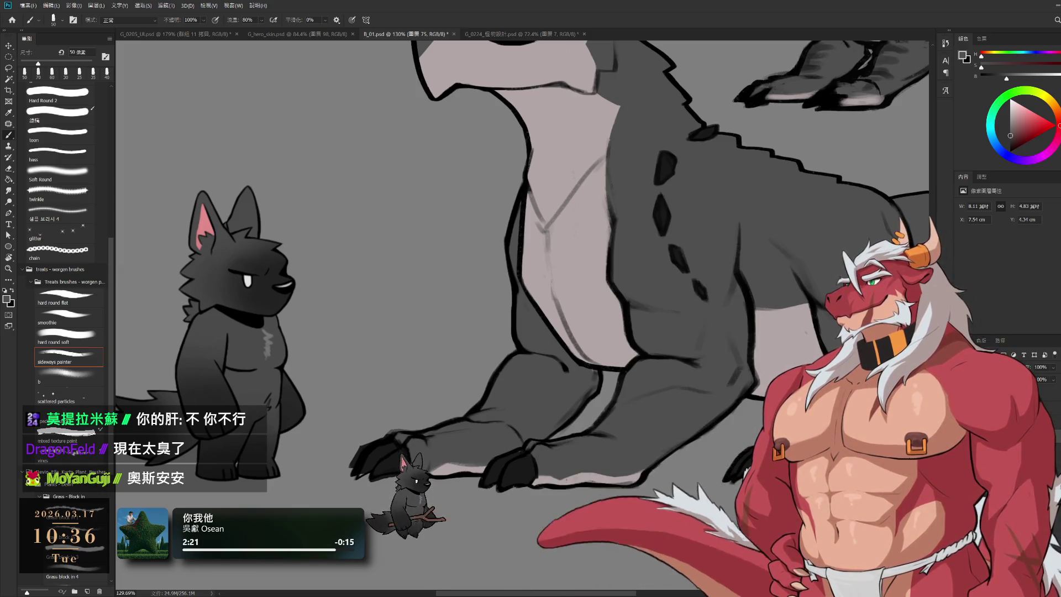
scroll(620, 405, down, 3)
scroll(620, 406, up, 5)
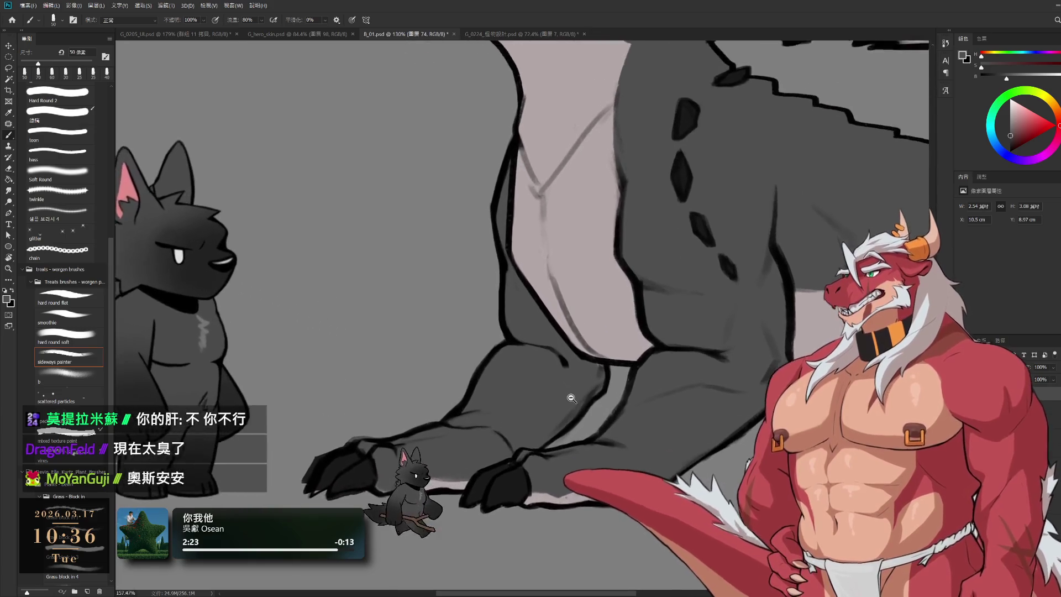
scroll(613, 400, down, 2)
scroll(605, 397, down, 4)
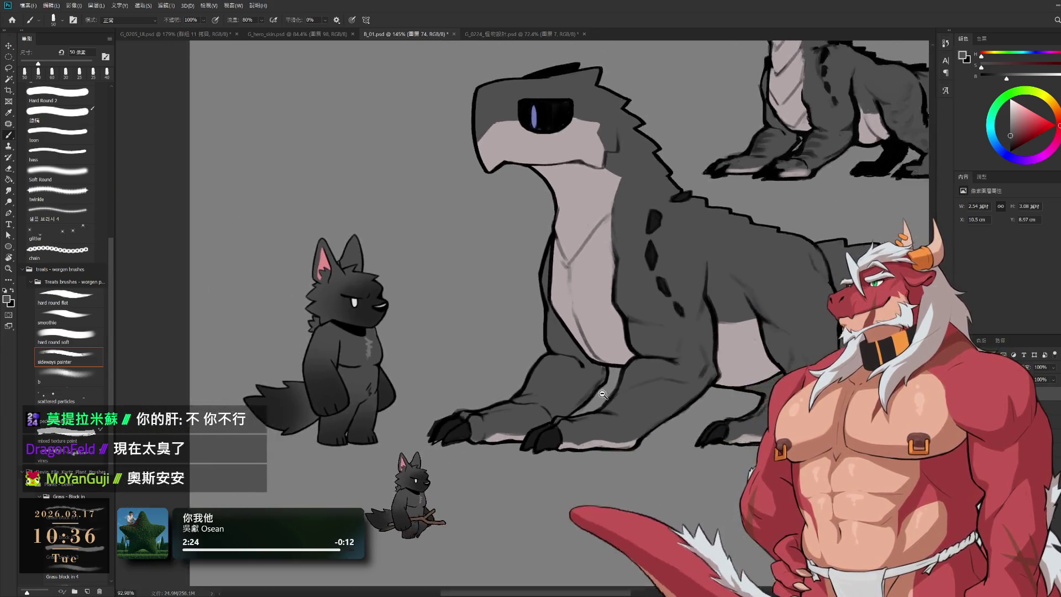
scroll(601, 395, up, 1)
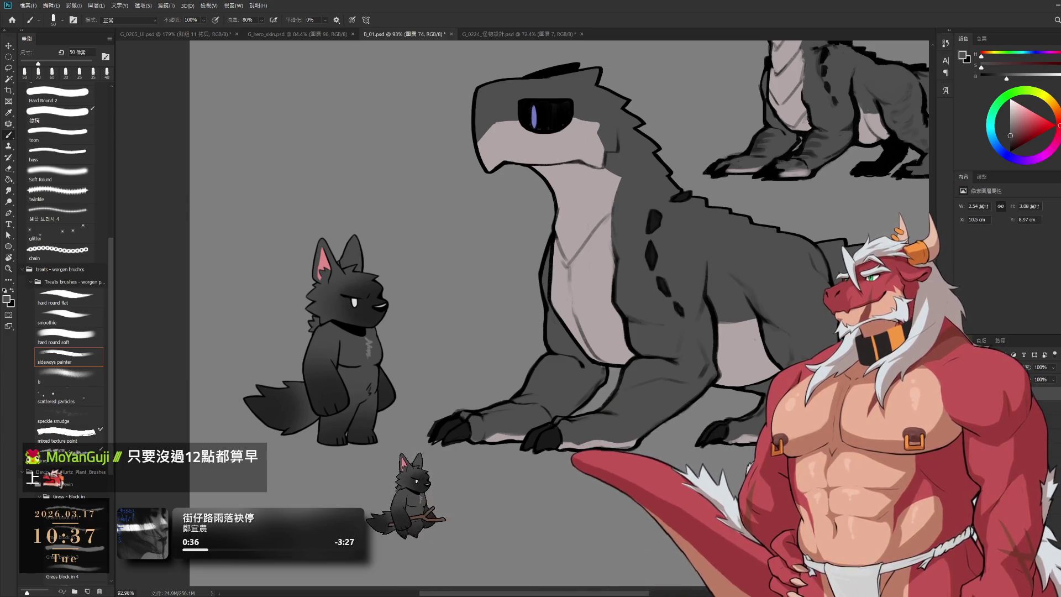
Add a stroke on the beast's back, then erase around it
drag(684, 196, 697, 199)
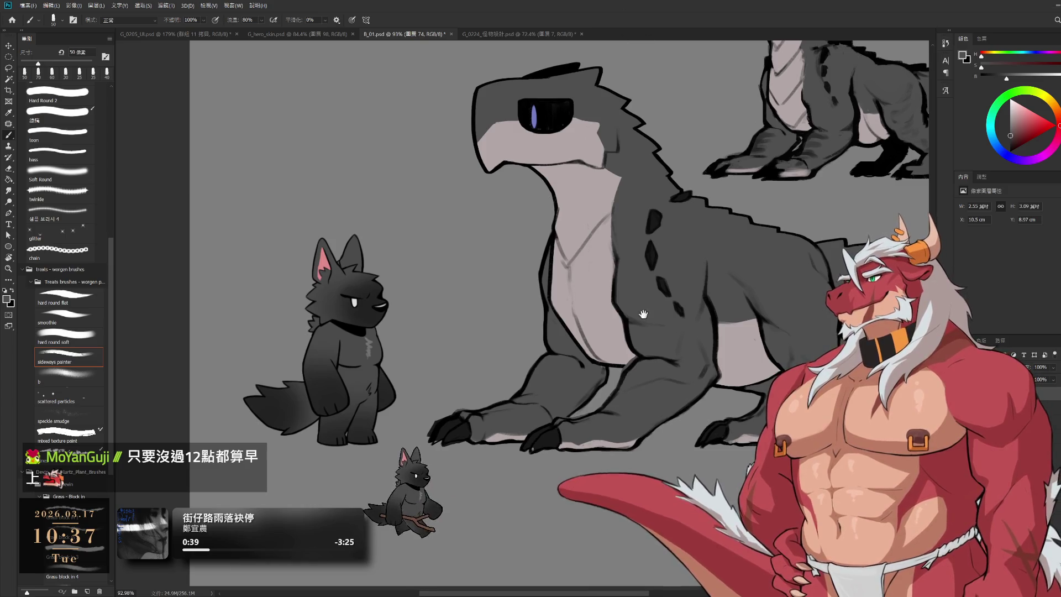
scroll(643, 314, up, 2)
key(e)
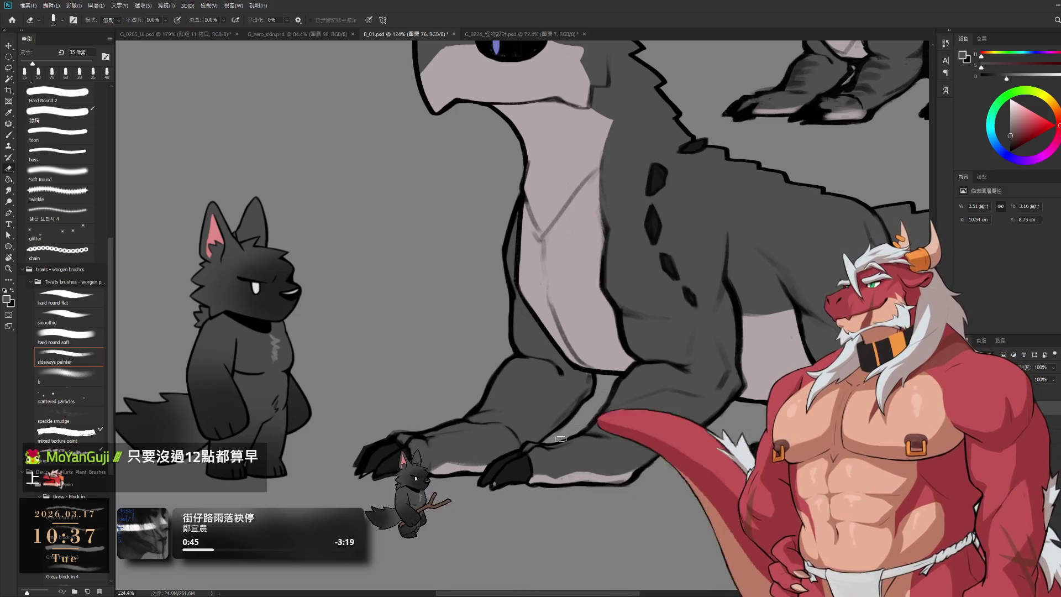
scroll(626, 444, down, 3)
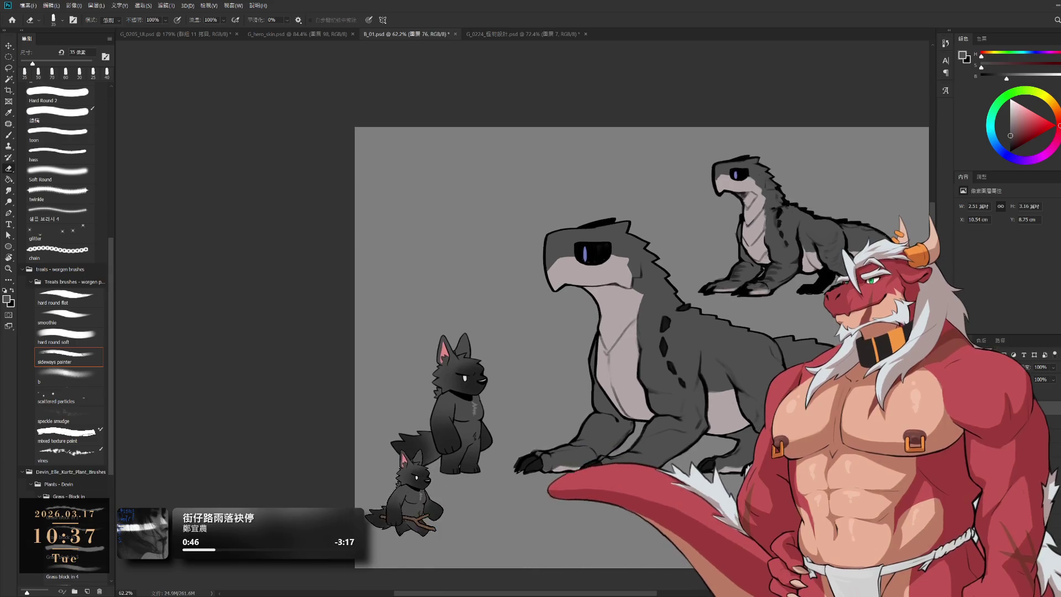
scroll(625, 444, up, 1)
scroll(603, 459, up, 3)
Dab the front paw outline with the sampled dark outline colour
key(b)
alt+click(574, 469)
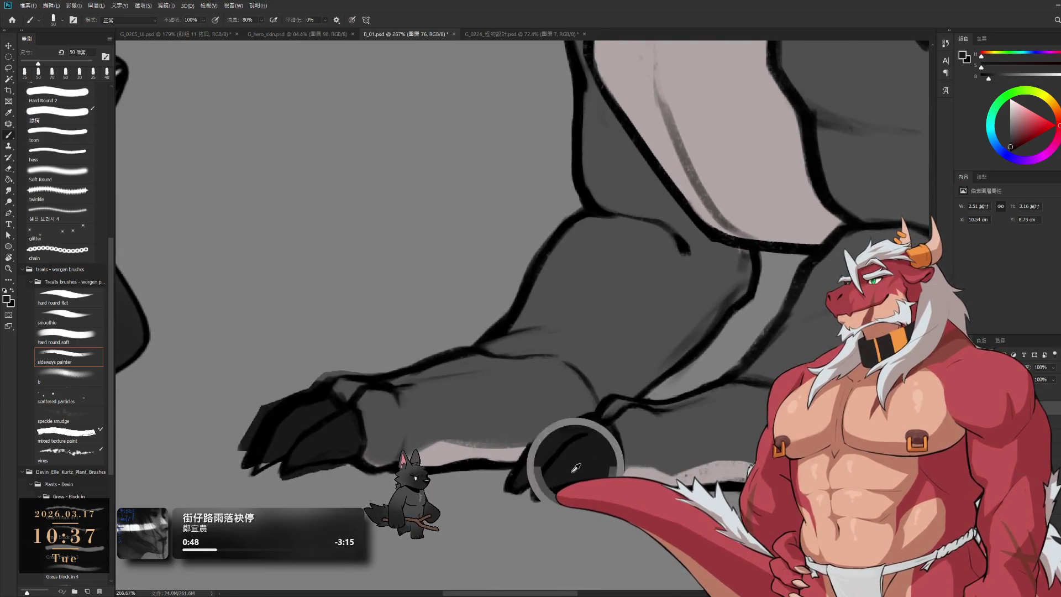
click(549, 476)
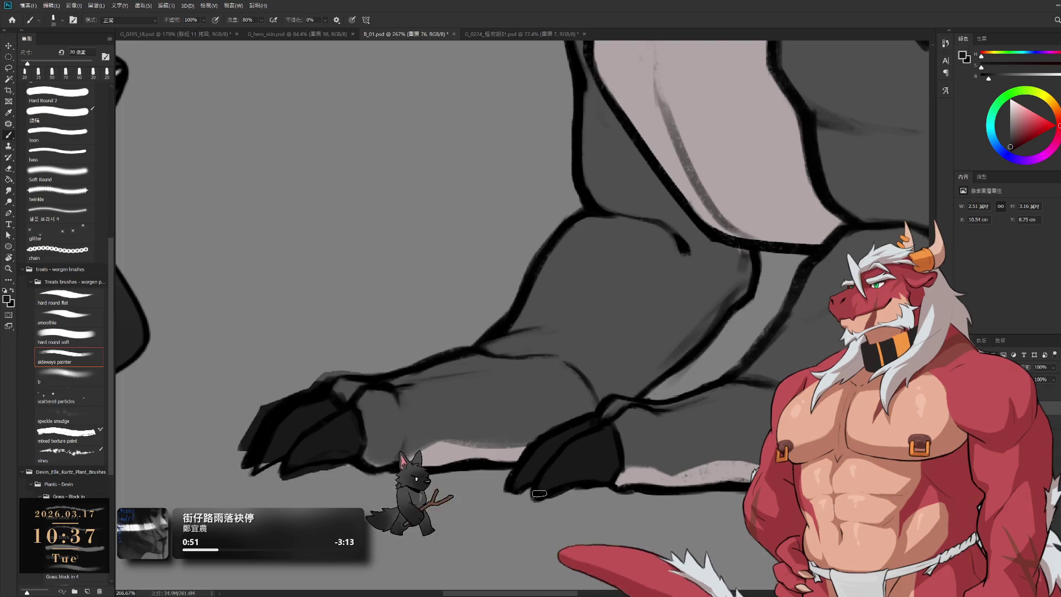
scroll(651, 431, down, 4)
scroll(435, 411, up, 2)
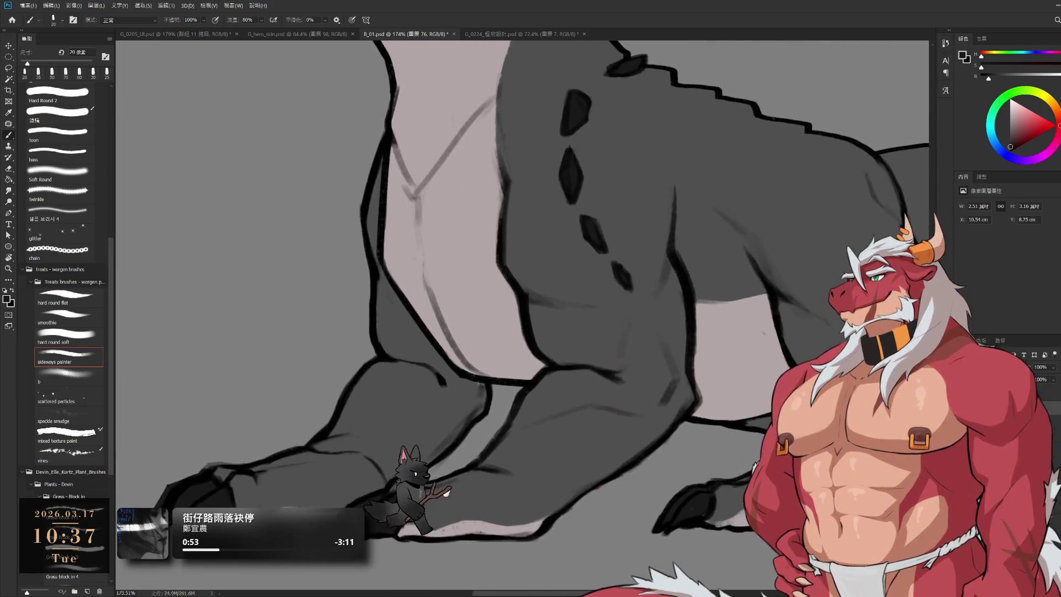
scroll(787, 274, down, 2)
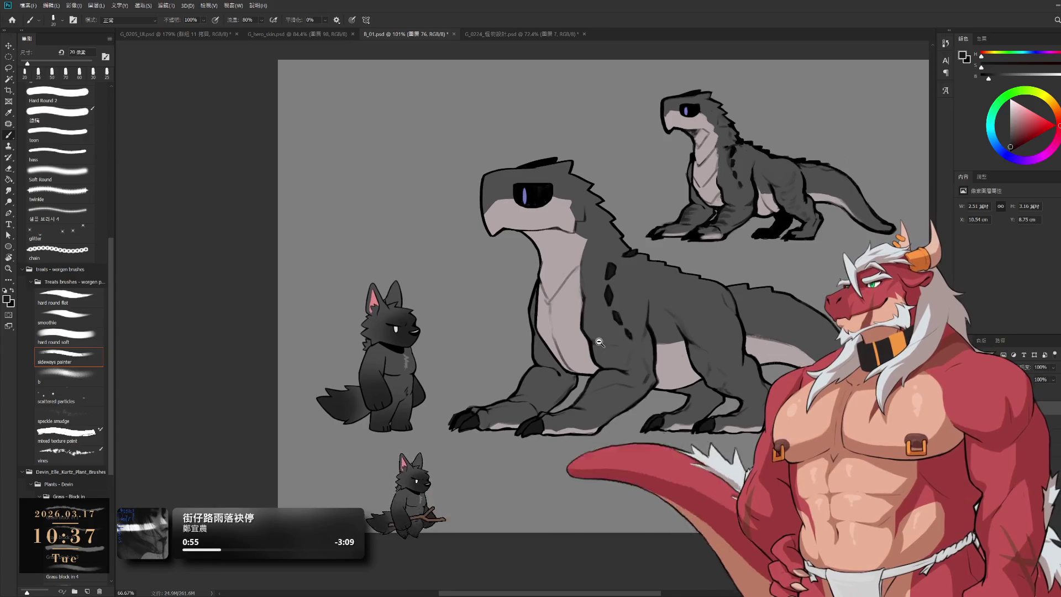
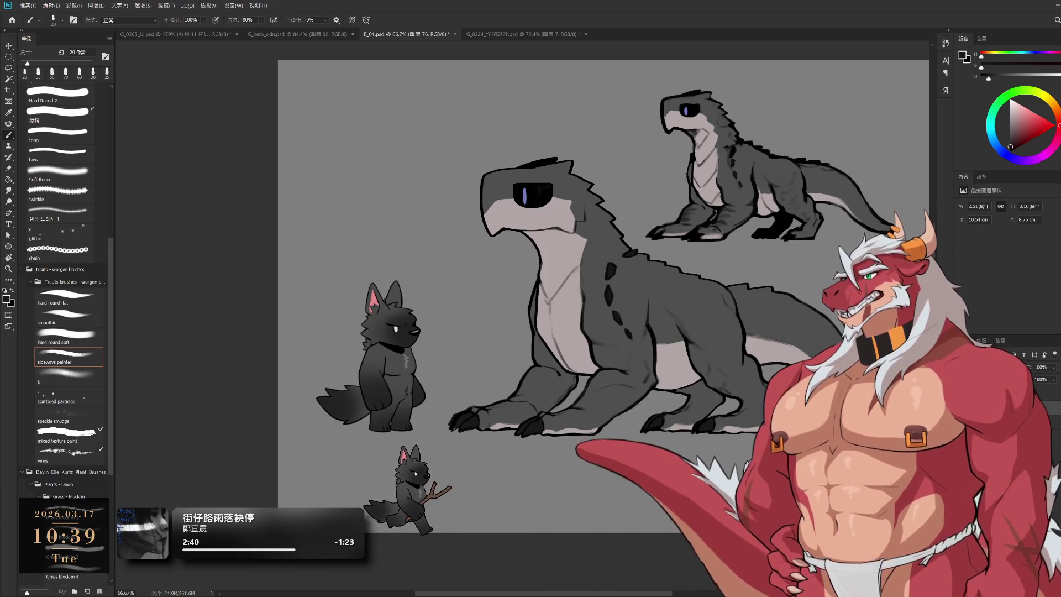
On layer 74, touch up the dark shoulder scale mark with a 9 px brush
scroll(688, 311, up, 6)
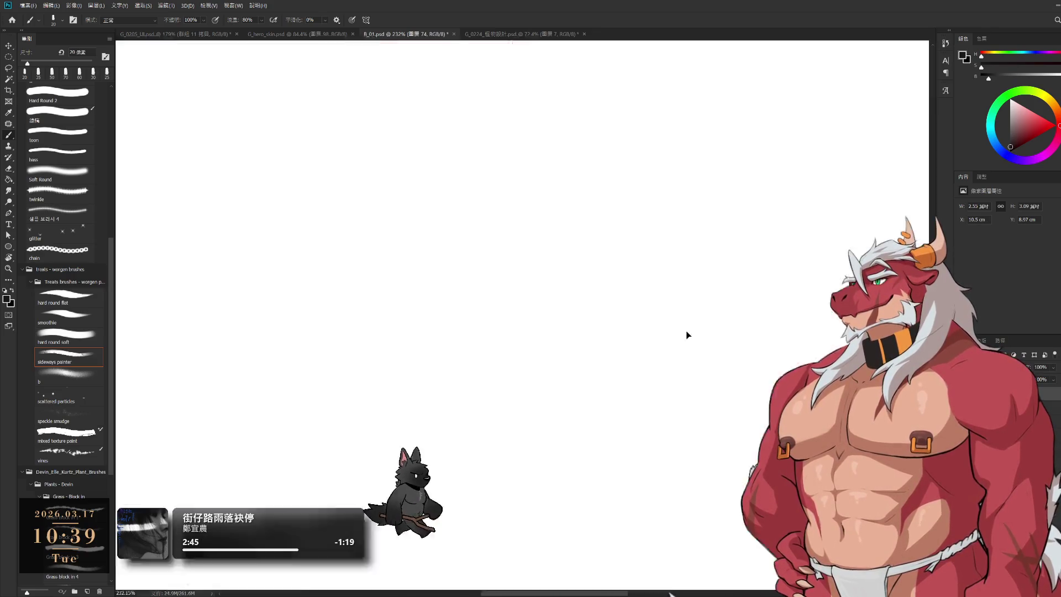
ctrl+click(691, 344)
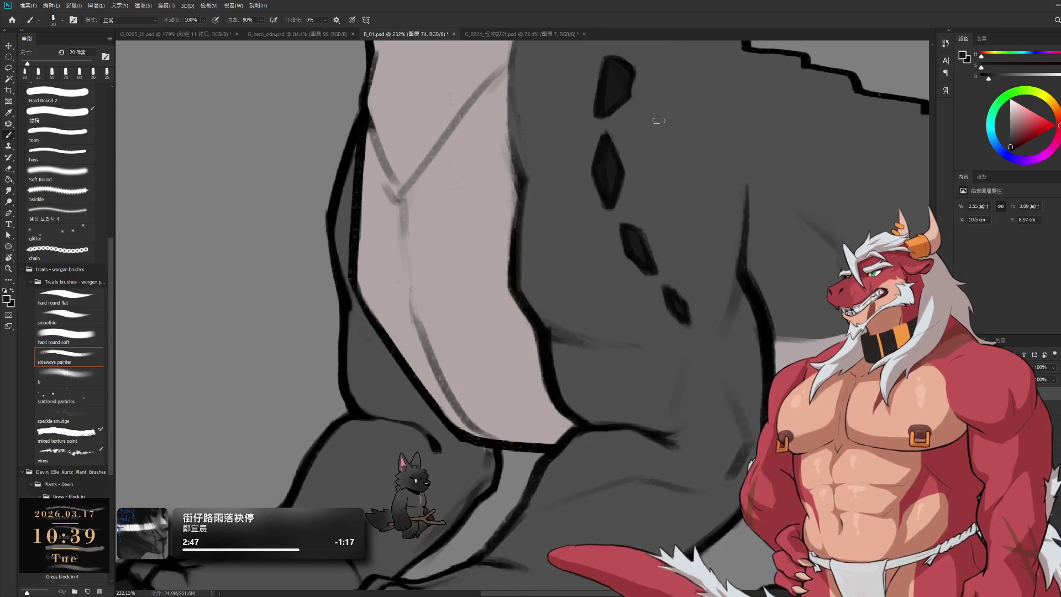
key(bracketleft)
key(bracketleft)
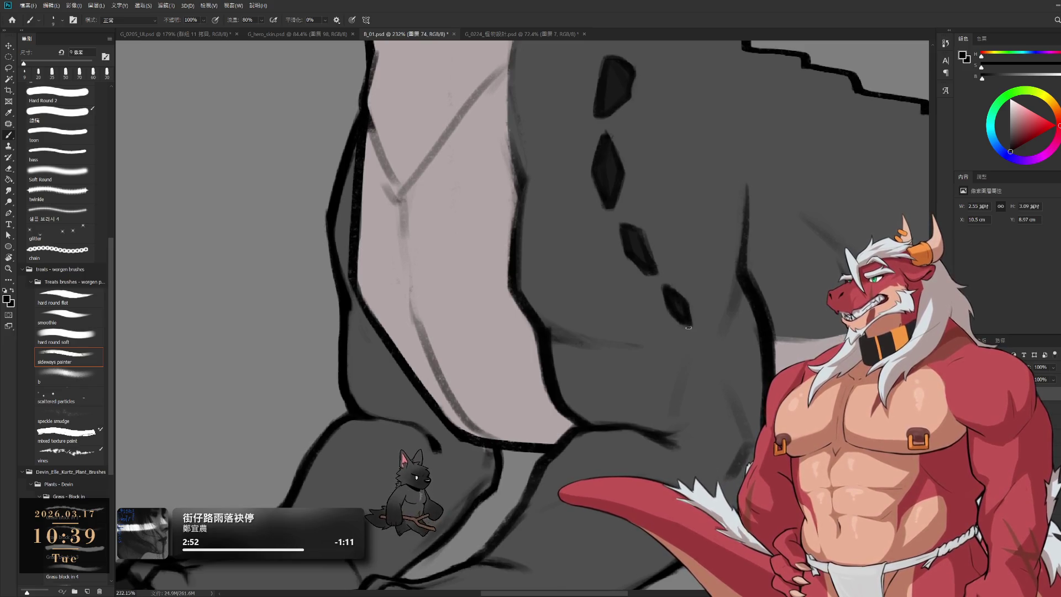
key(e)
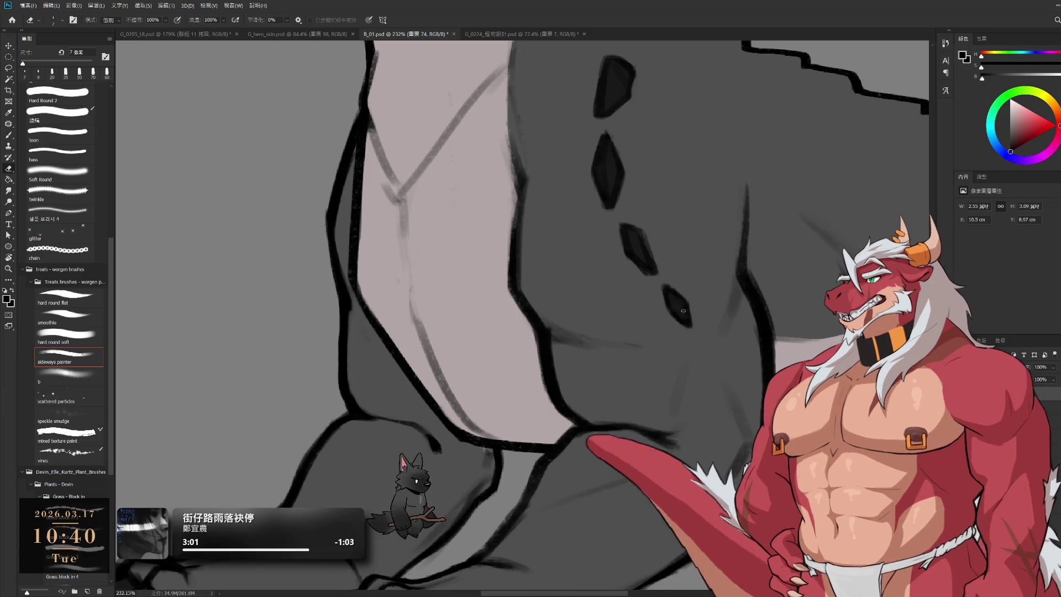
key(b)
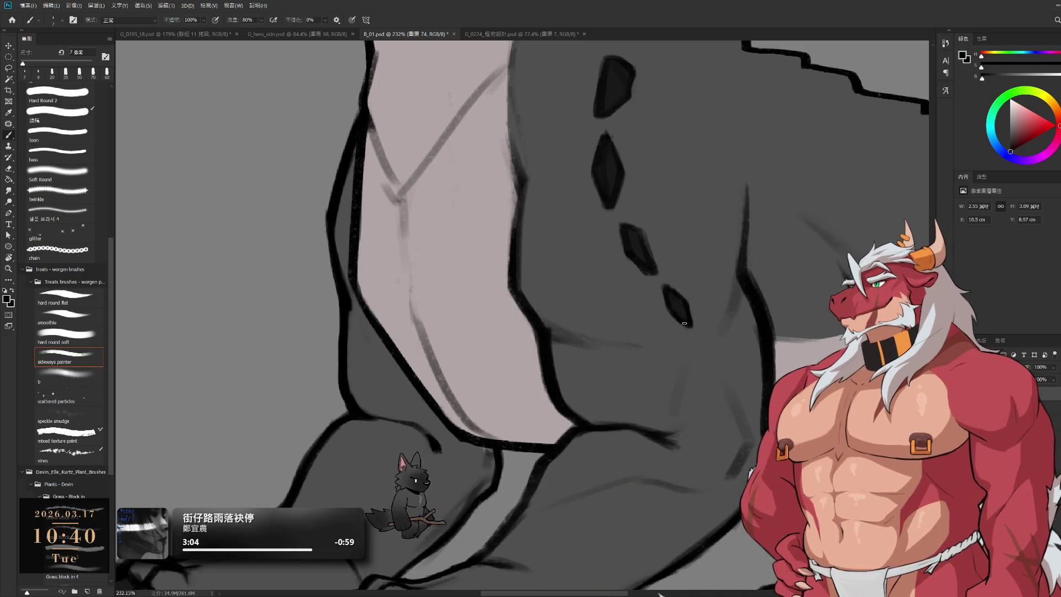
key(e)
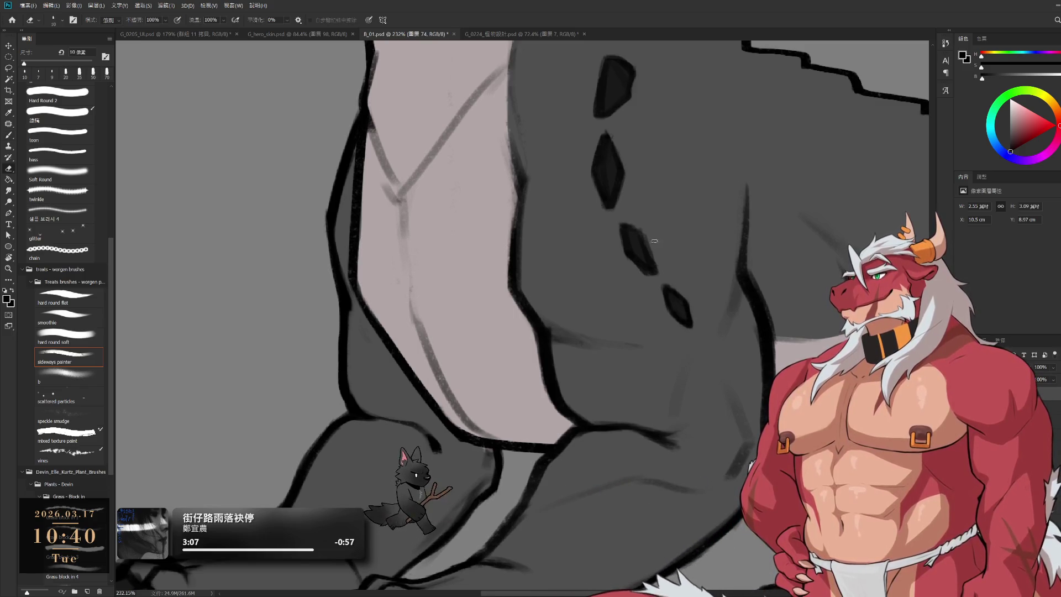
key(b)
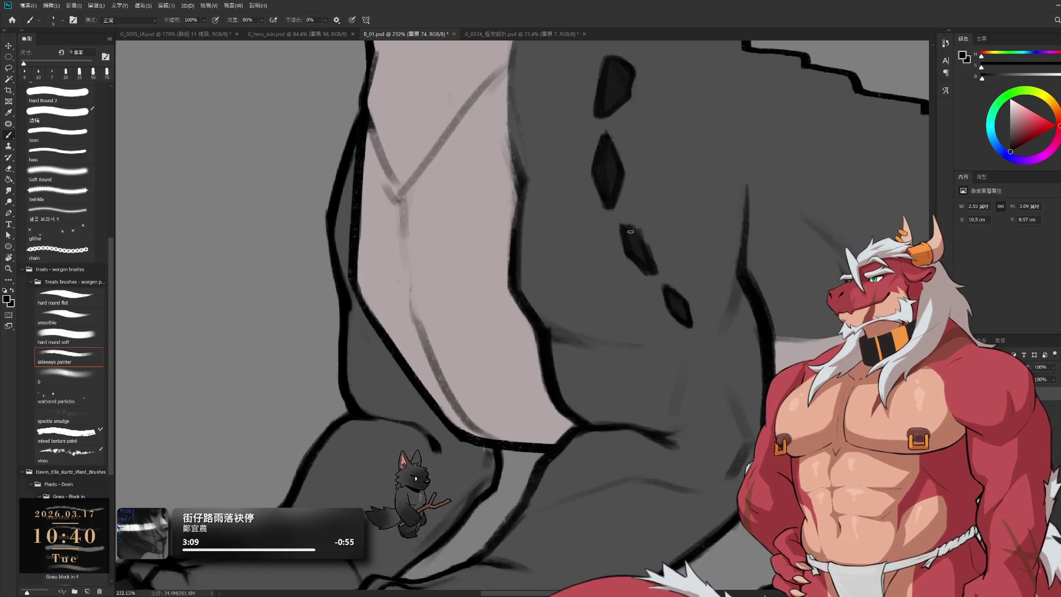
drag(645, 243, 649, 250)
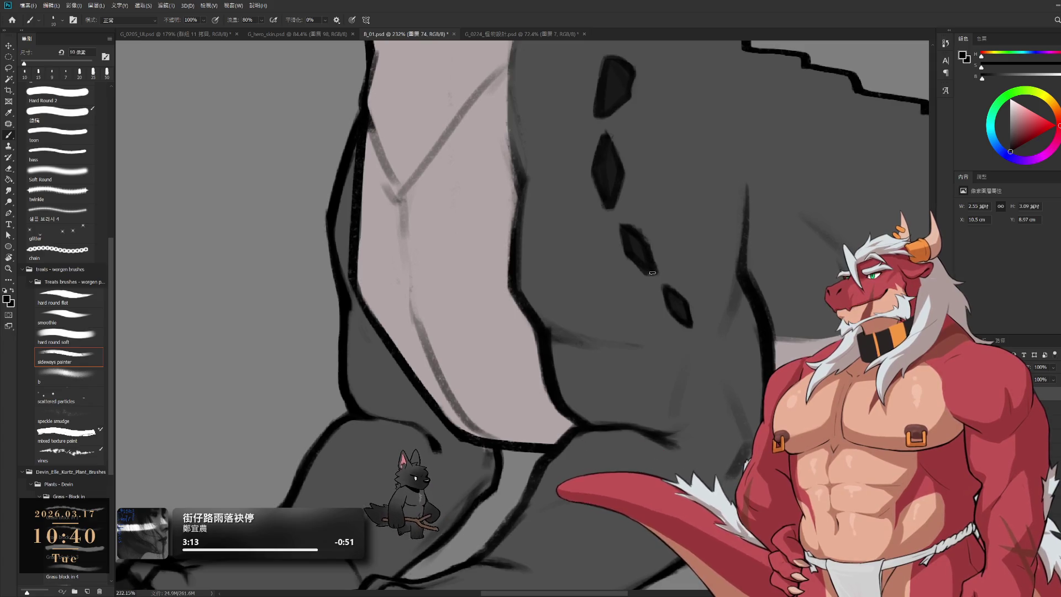
scroll(666, 295, down, 8)
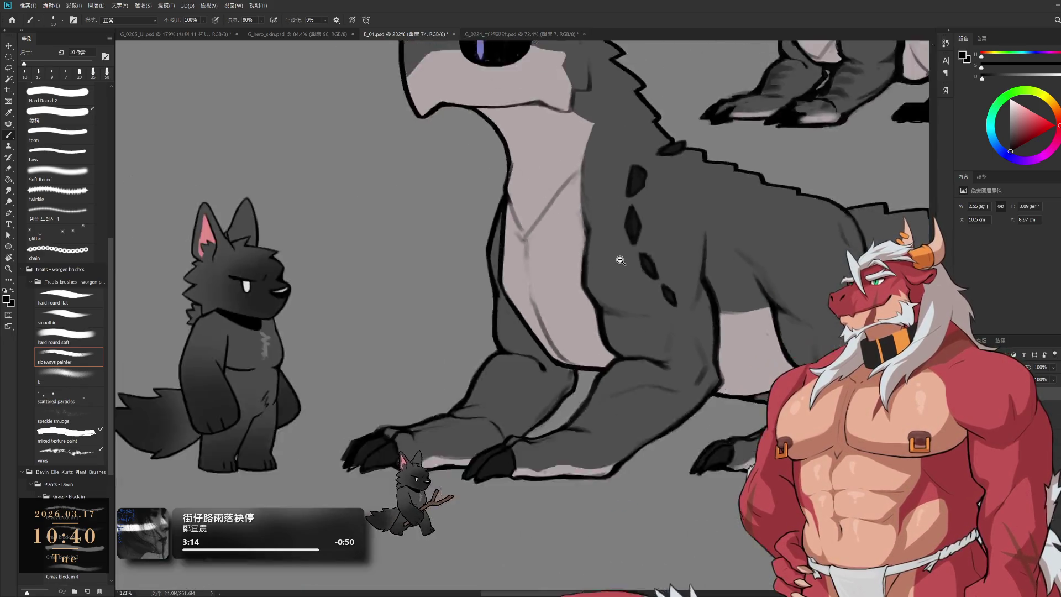
Move the dark front paw up and slightly to the left
scroll(645, 277, up, 10)
key(e)
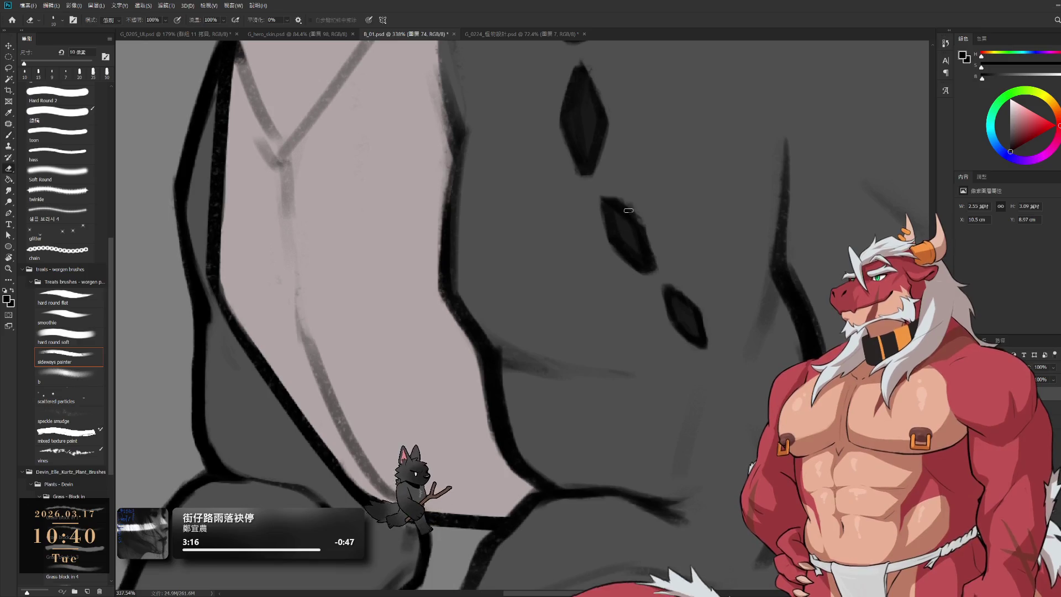
key(b)
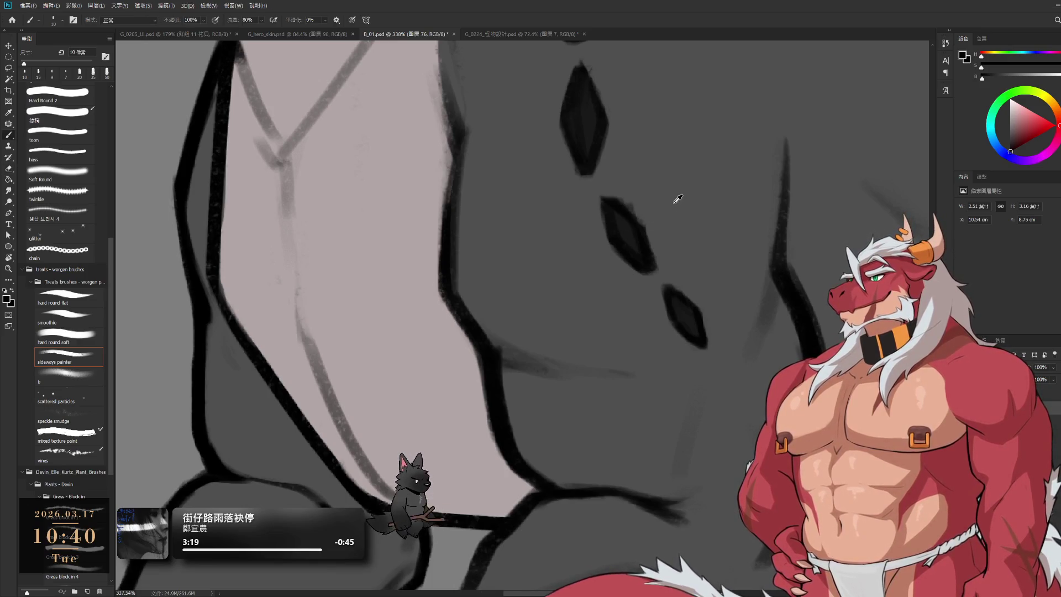
scroll(668, 227, down, 5)
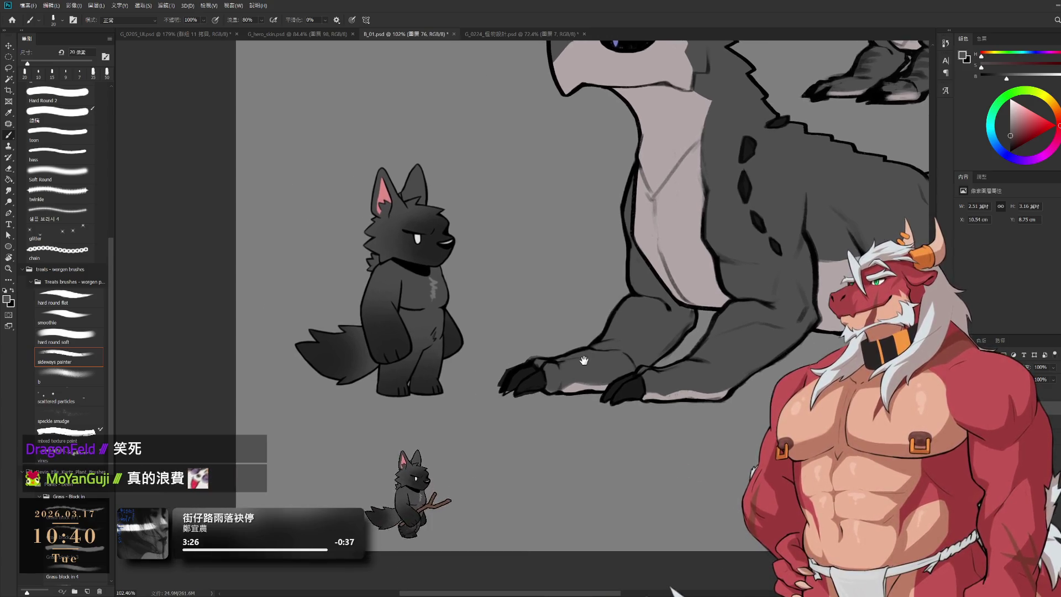
scroll(387, 390, up, 4)
drag(526, 431, 492, 400)
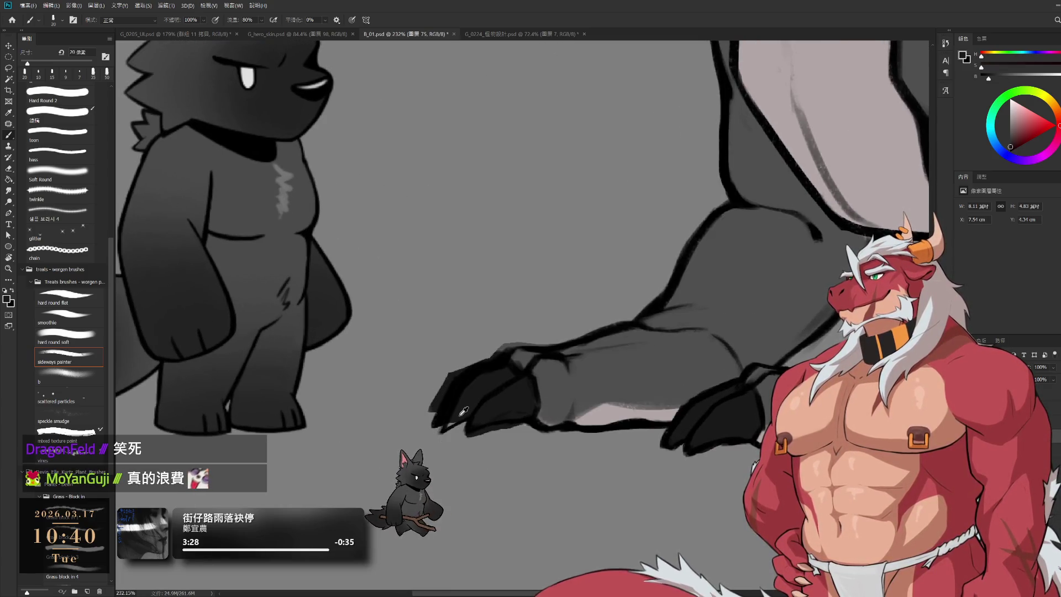
Sample the front leg's lighter grey and enlarge the brush to 20 px
key(e)
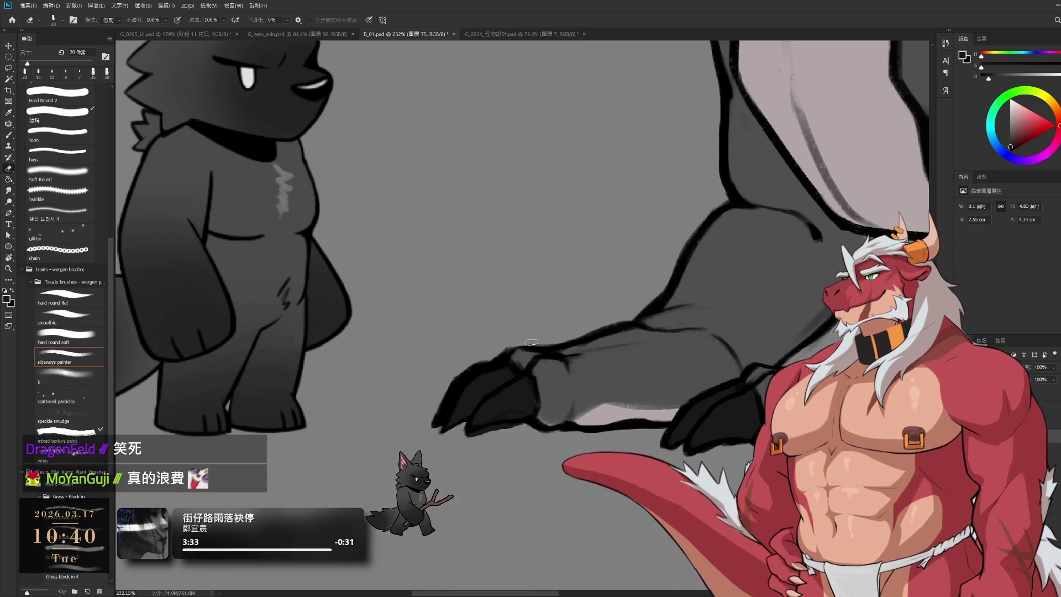
drag(731, 299, 626, 360)
scroll(626, 360, down, 3)
key(b)
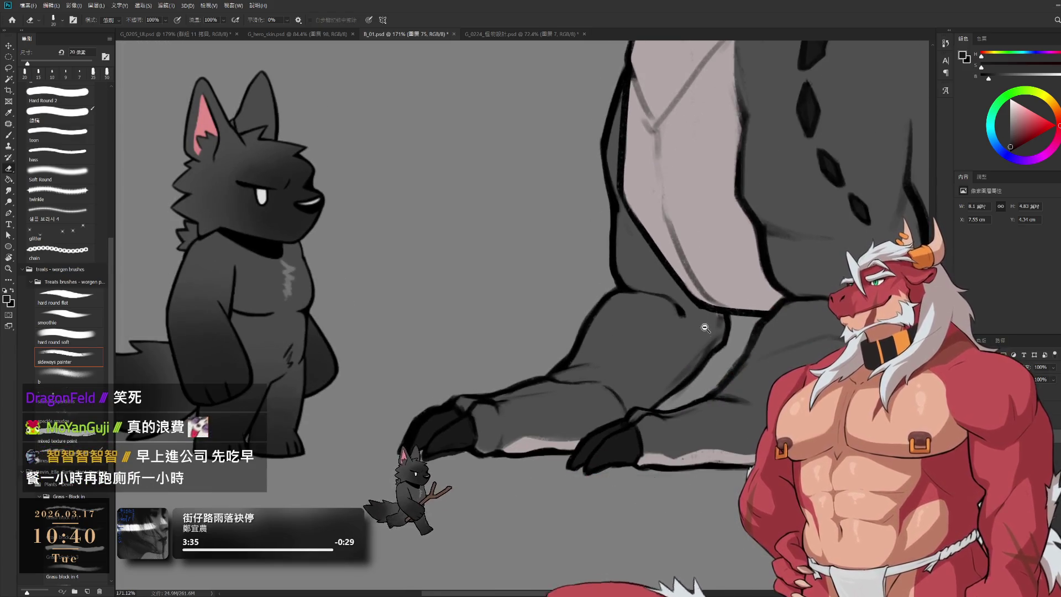
alt+click(673, 343)
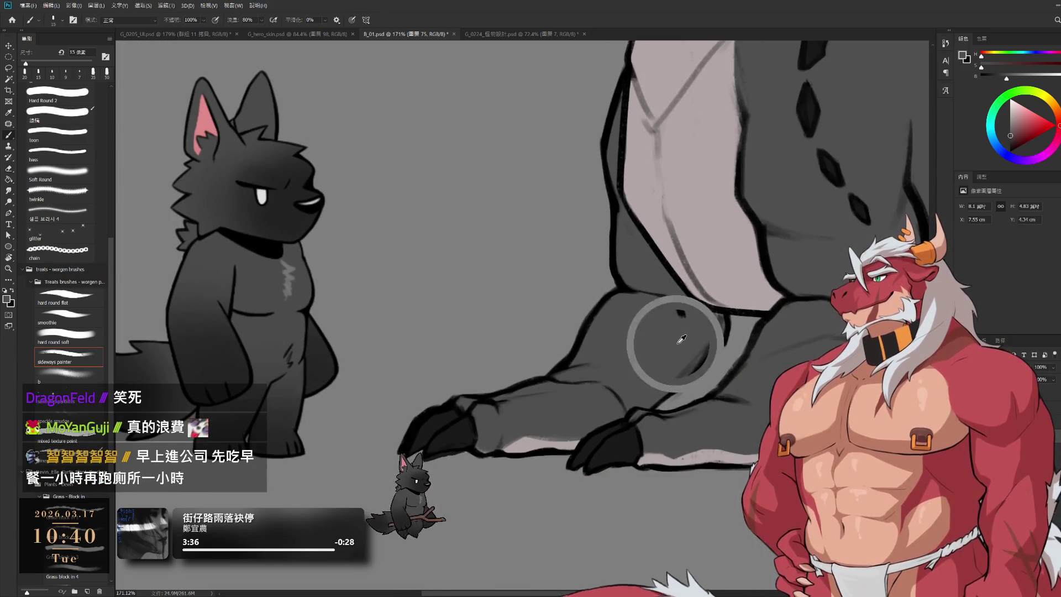
key(bracketright)
scroll(693, 346, down, 3)
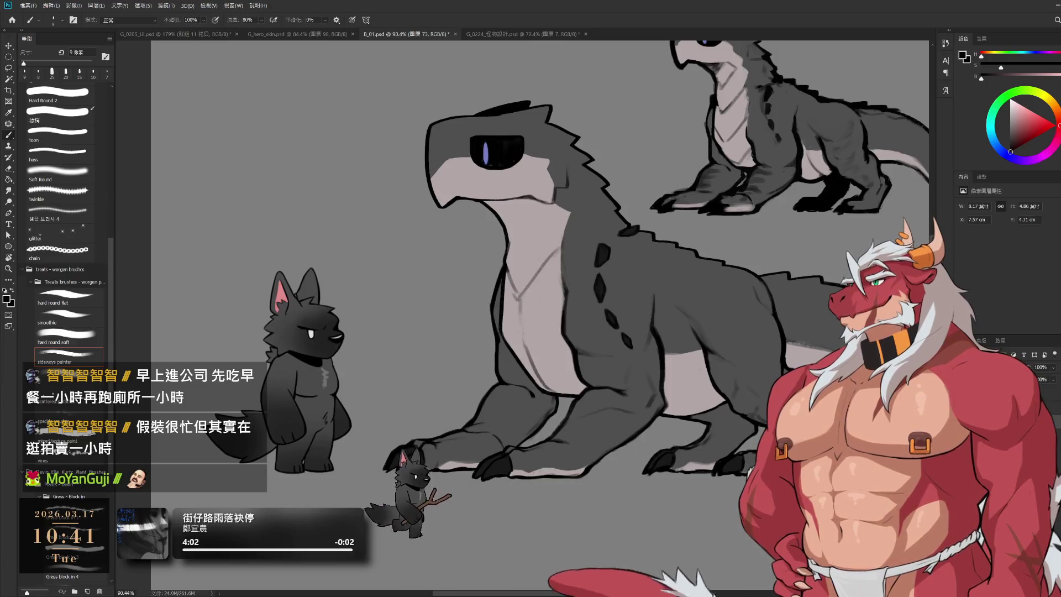
scroll(799, 352, up, 3)
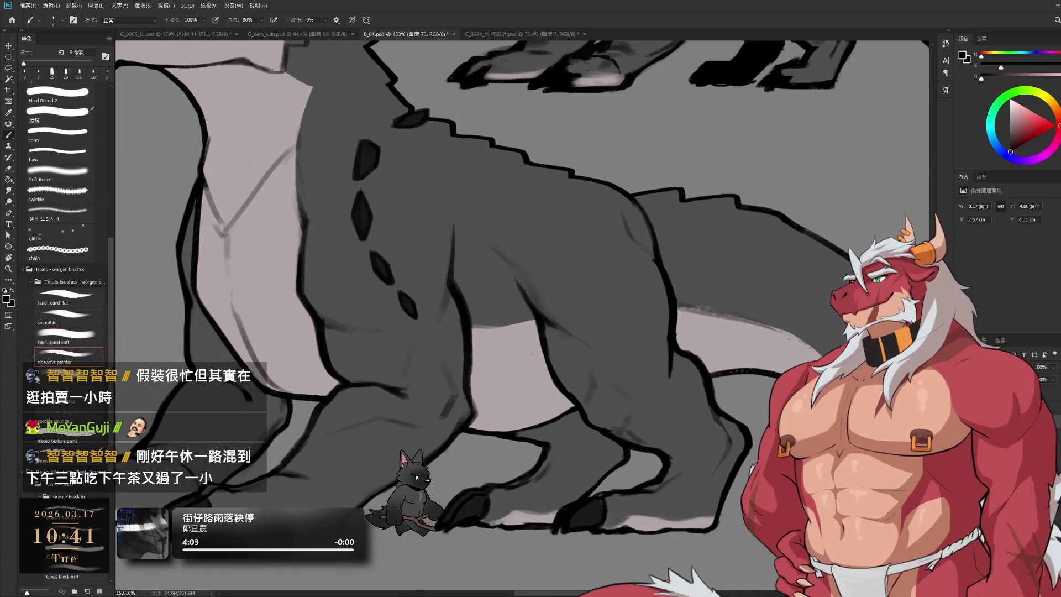
scroll(799, 352, down, 3)
drag(713, 265, 746, 265)
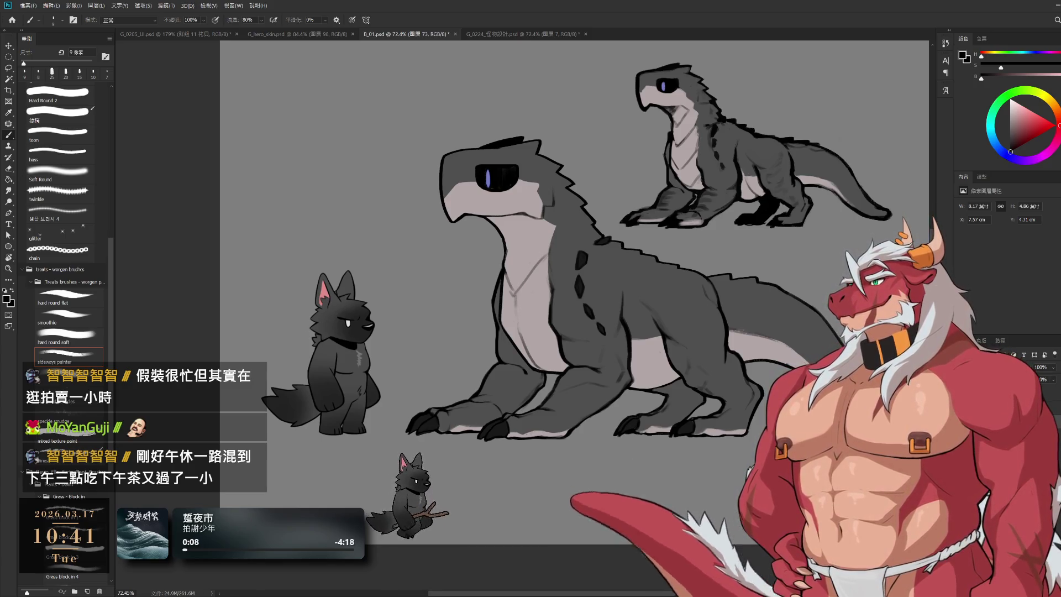
Hide the small top-right dragon sketch and the far front leg with its belly shading
key(ctrl+z)
key(ctrl+shift+z)
key(ctrl+z)
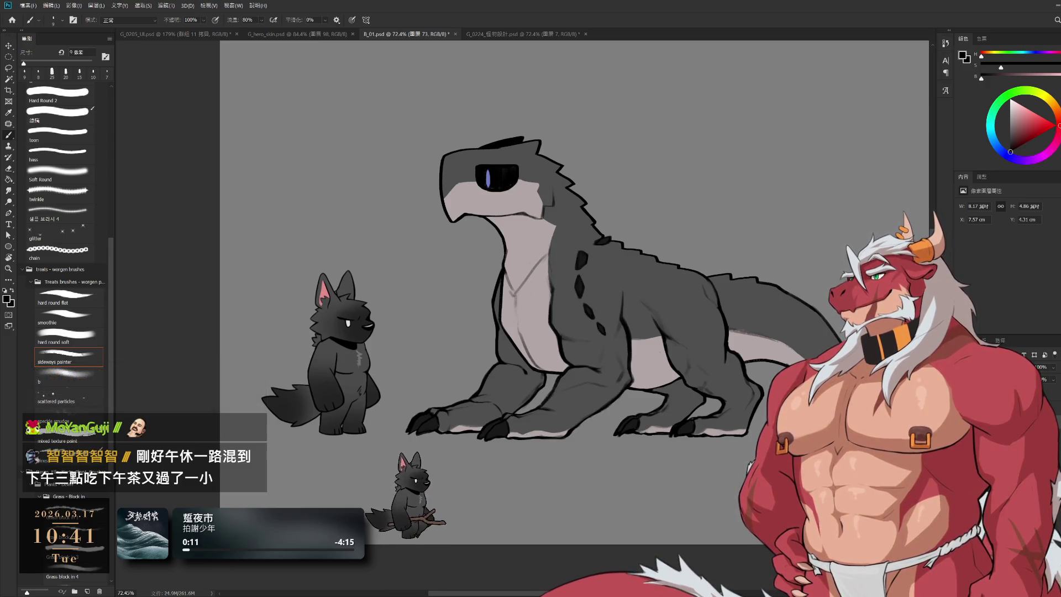
key(ctrl+z)
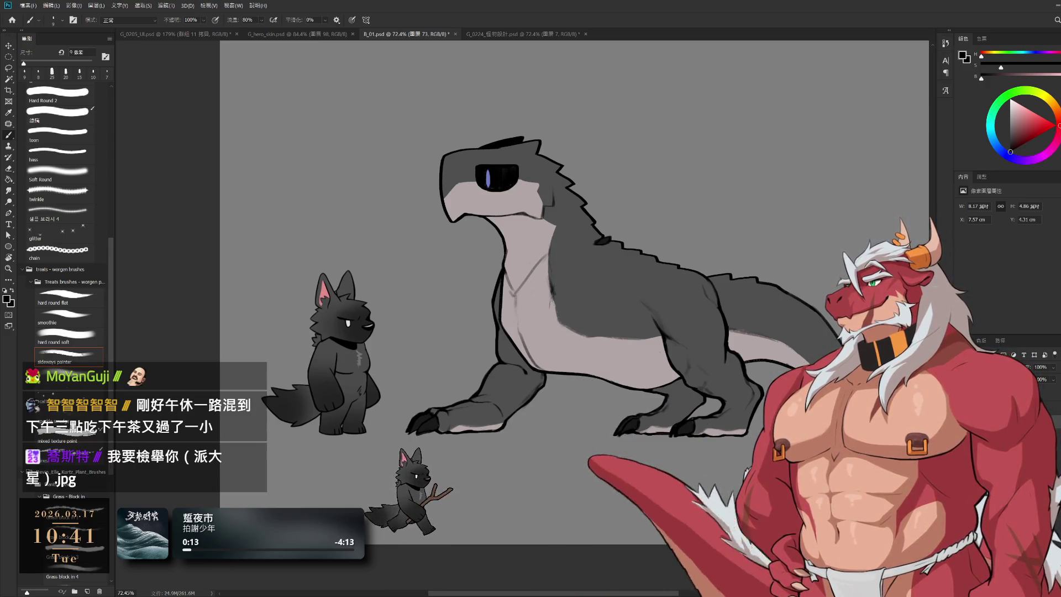
scroll(730, 390, up, 3)
scroll(729, 390, up, 1)
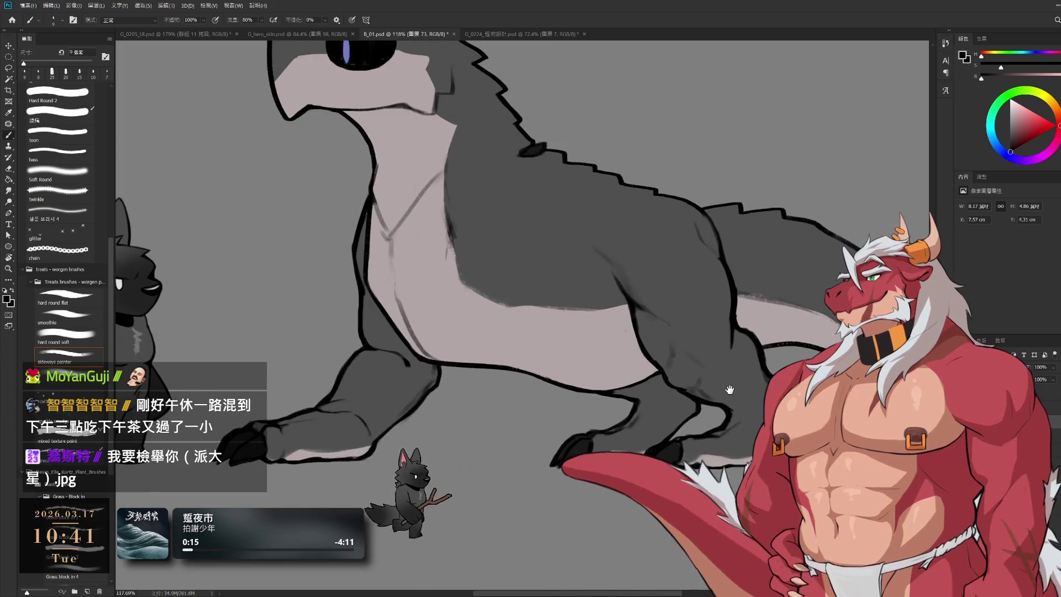
Lasso the hind leg up to the tail base and copy it to a new layer 75
key(l)
mouse_move(576, 234)
mouse_down()
mouse_move(648, 367)
mouse_move(669, 442)
mouse_up()
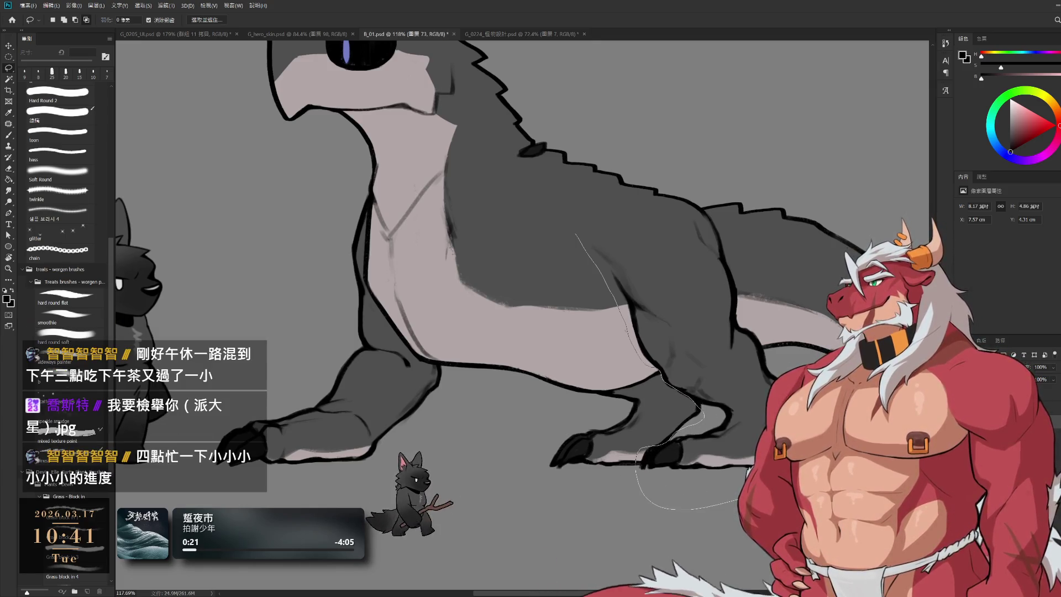
mouse_move(642, 474)
mouse_down()
mouse_move(747, 320)
mouse_move(718, 249)
mouse_up()
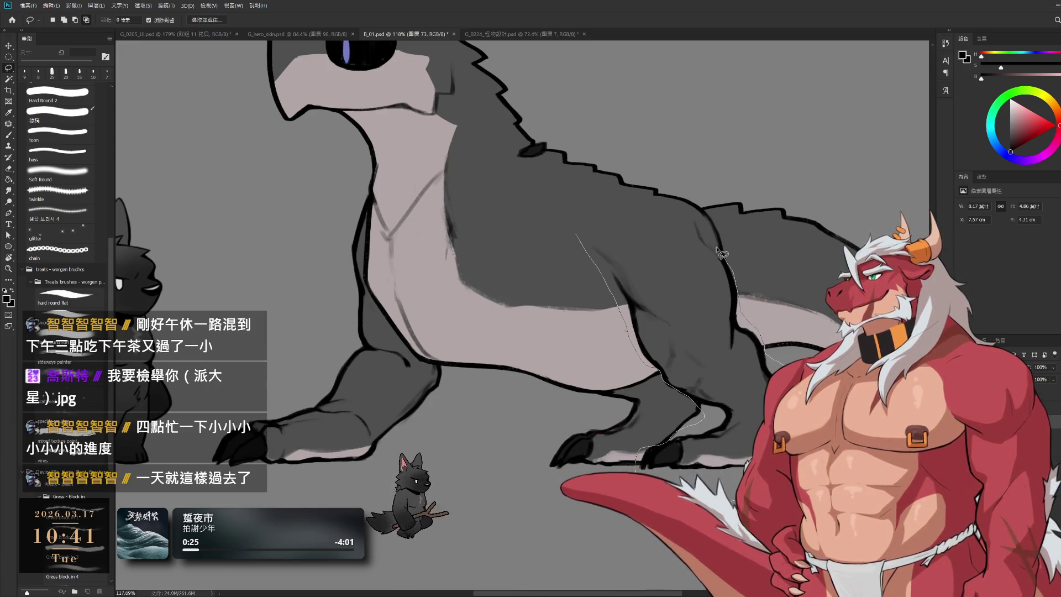
drag(715, 233, 652, 199)
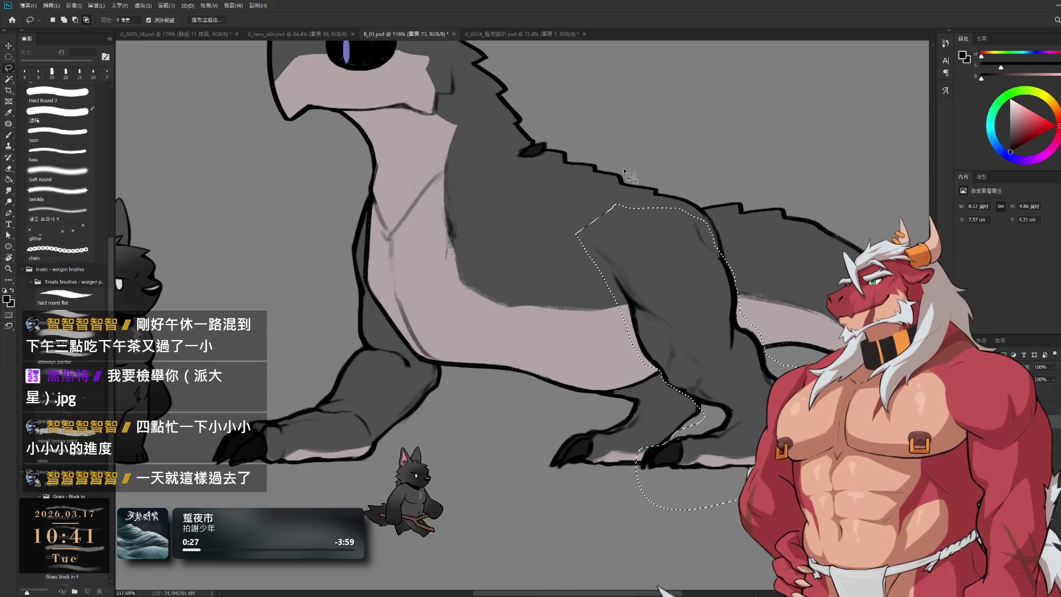
key(ctrl+j)
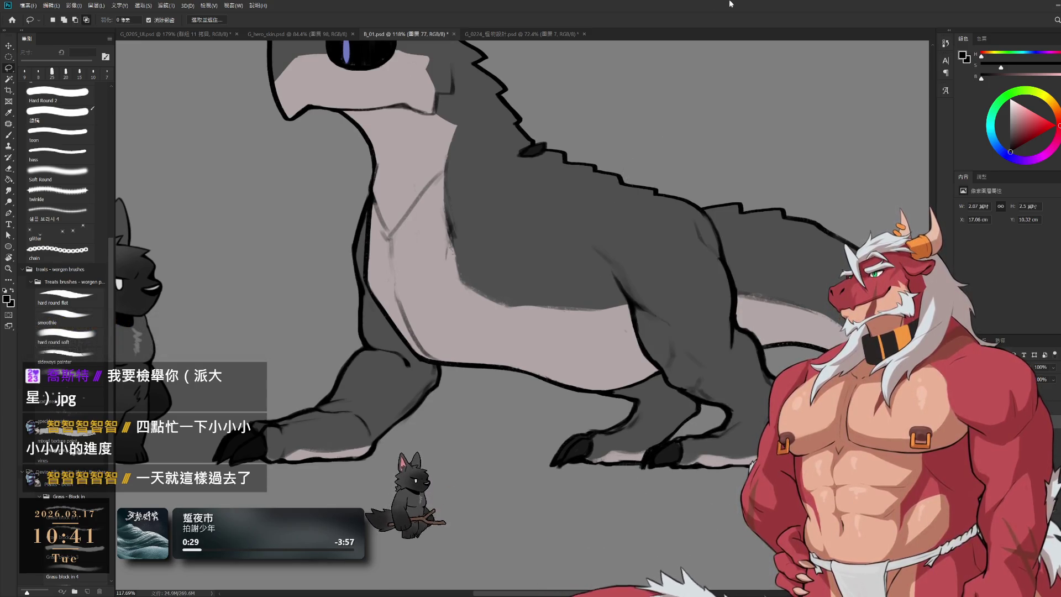
key(alt+bracketleft)
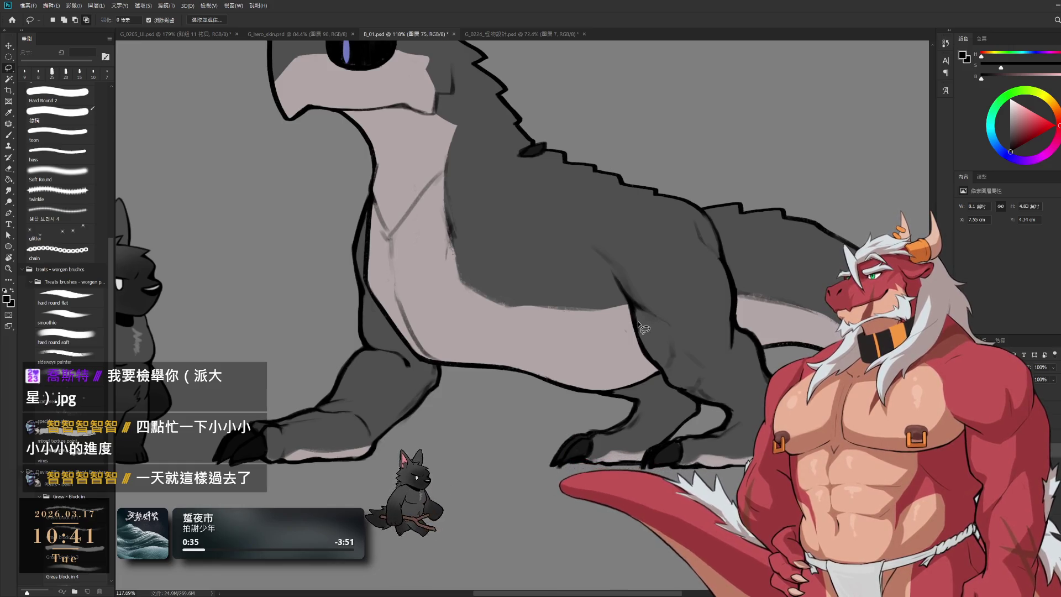
Reselect the back leg and hoof, copy them to a new layer, and show only that layer
mouse_move(655, 369)
mouse_down()
mouse_move(682, 391)
mouse_move(655, 445)
mouse_up()
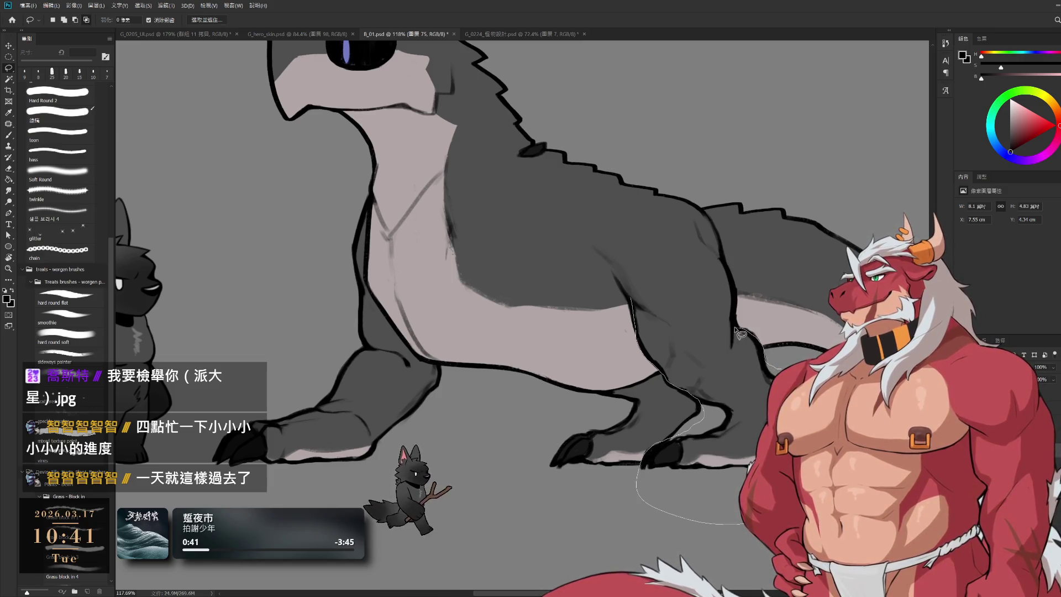
drag(733, 272, 710, 237)
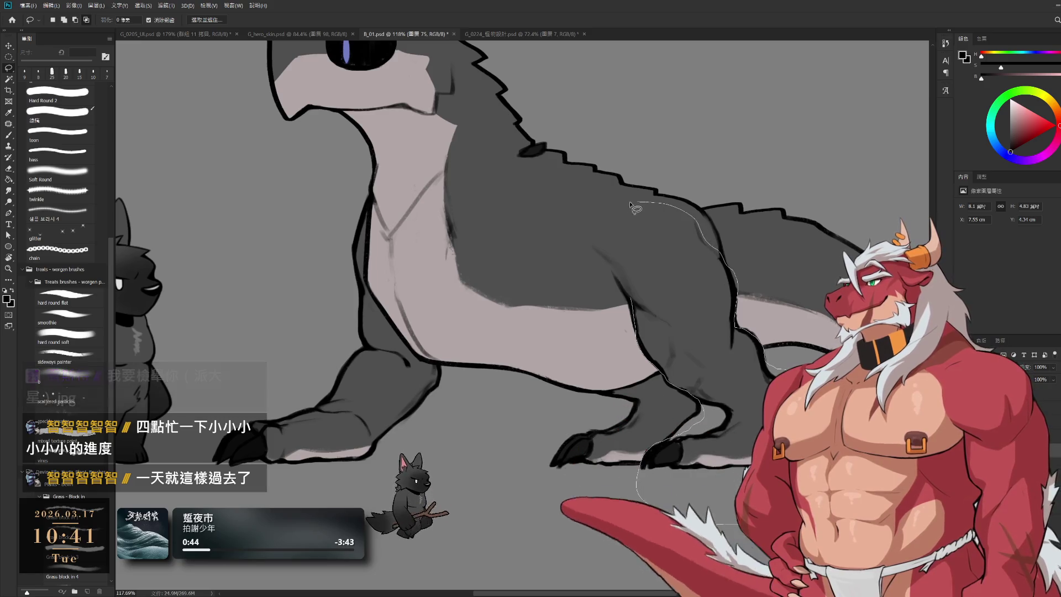
mouse_move(641, 315)
mouse_down()
mouse_move(613, 229)
mouse_move(621, 265)
mouse_up()
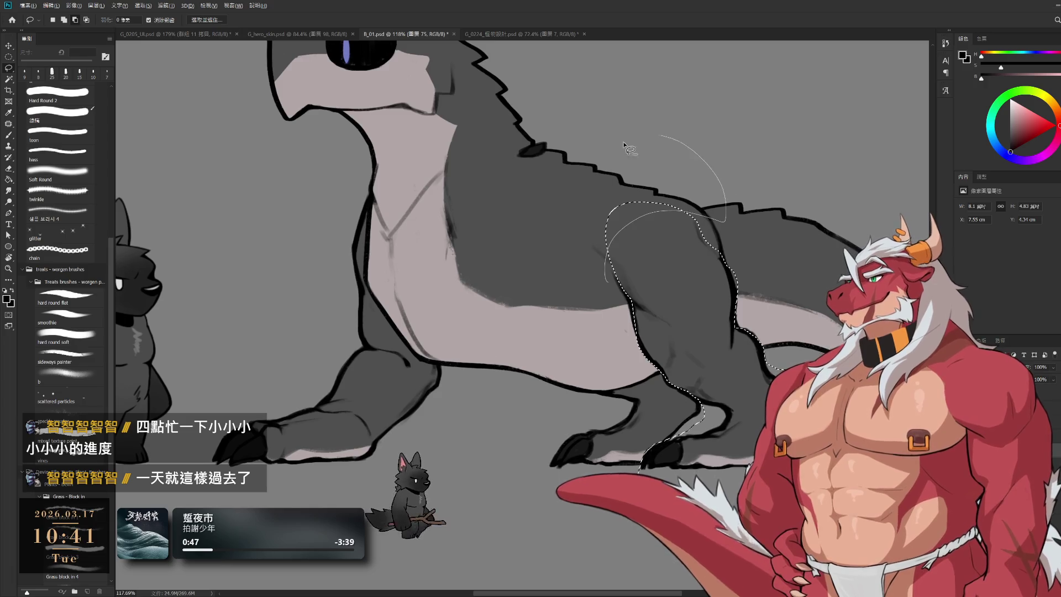
key(ctrl+j)
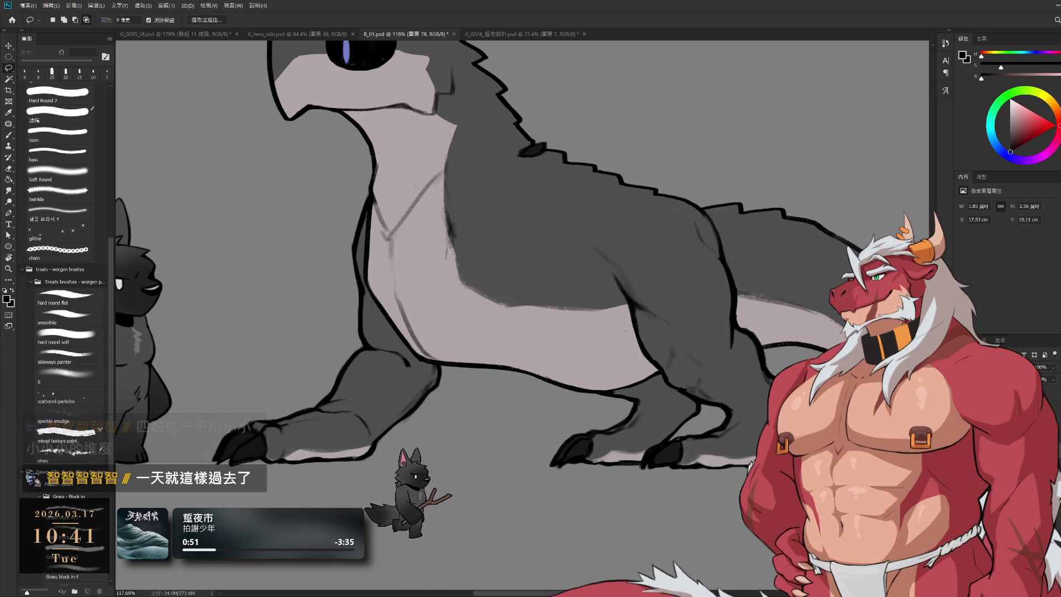
alt+click(970, 398)
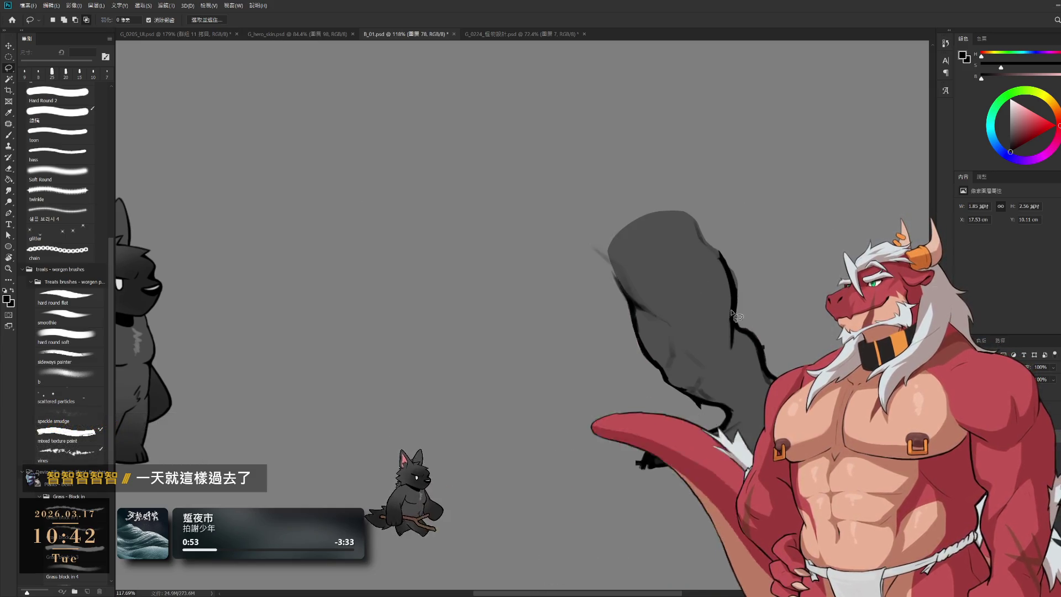
Paint black along the hind leg's upper-left edge
key(e)
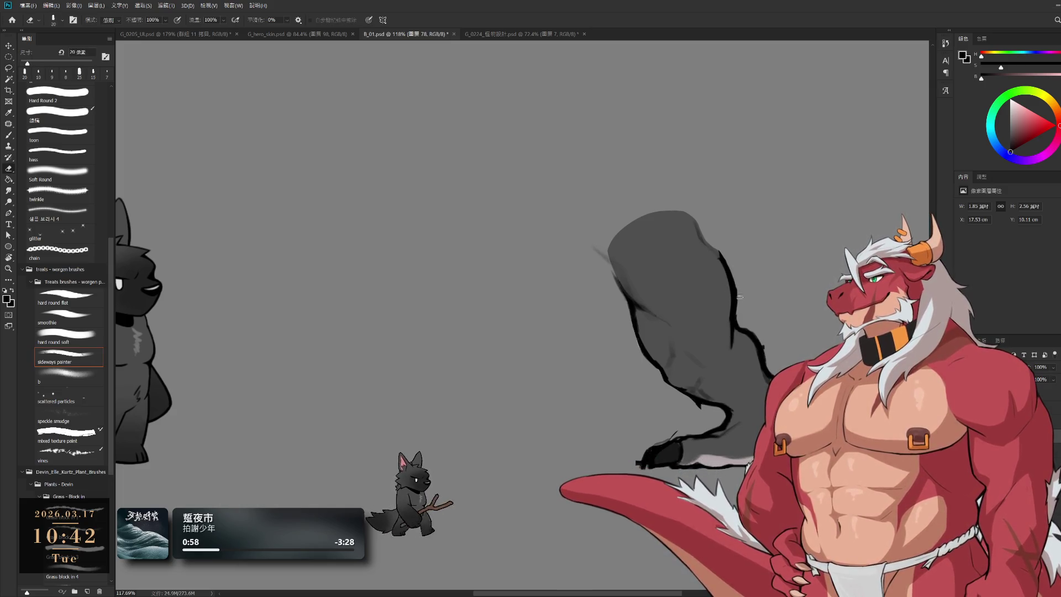
key(bracketright)
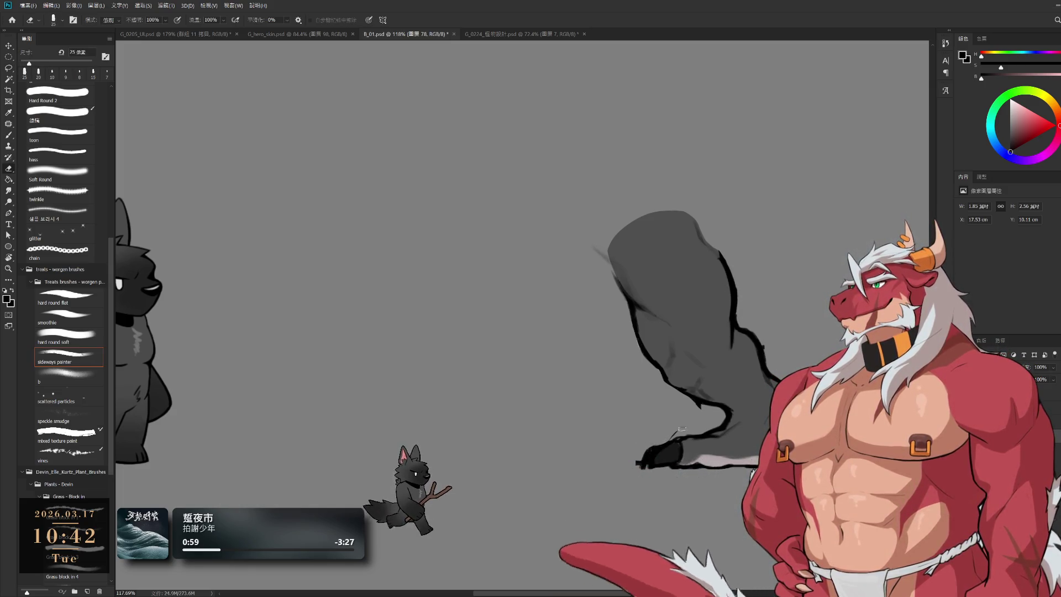
scroll(675, 437, up, 3)
scroll(672, 400, up, 3)
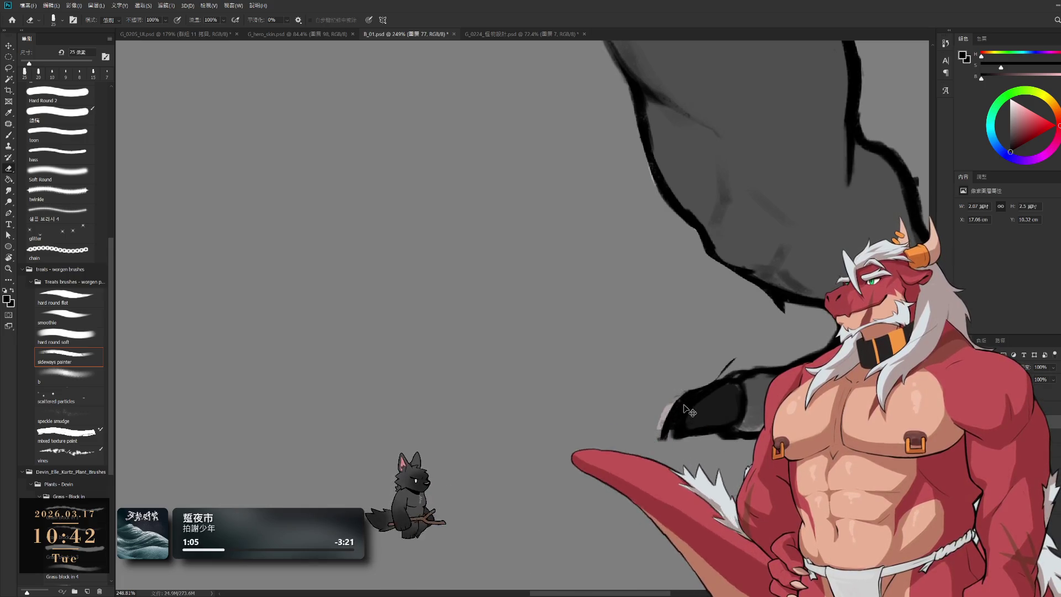
key(b)
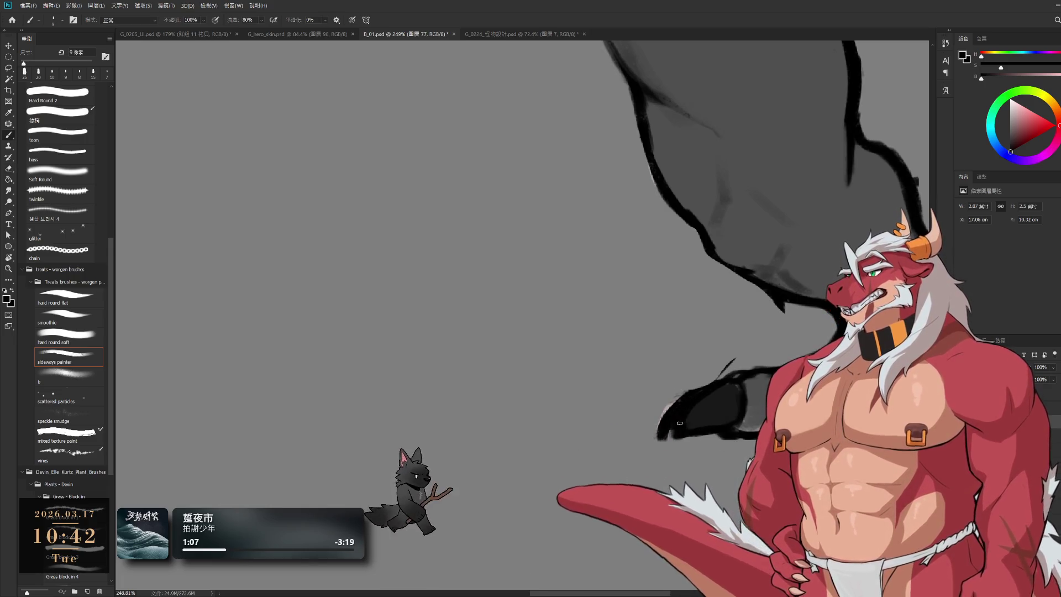
key(e)
key(b)
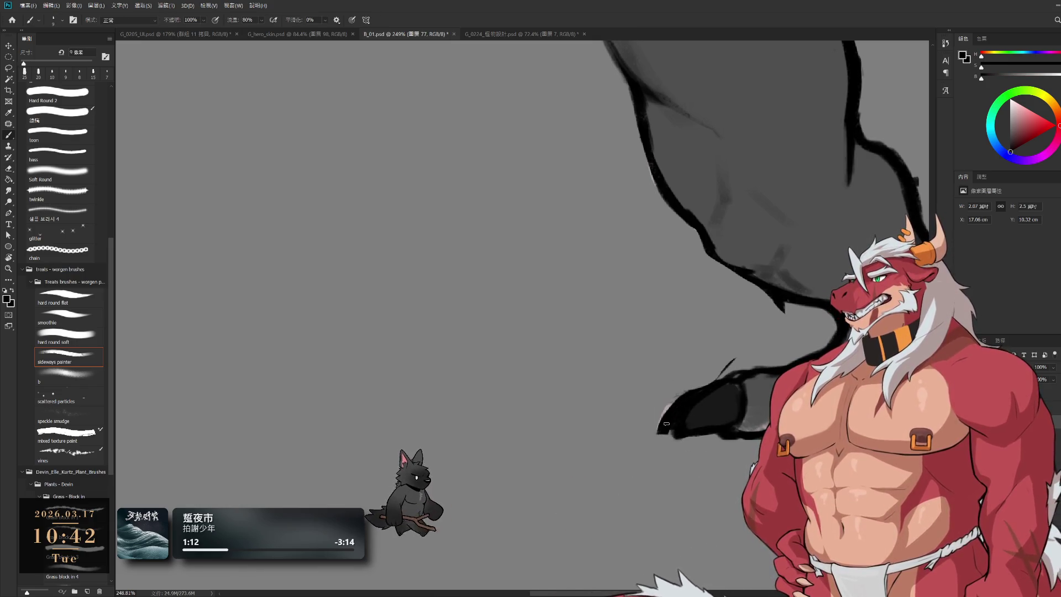
drag(669, 422, 696, 395)
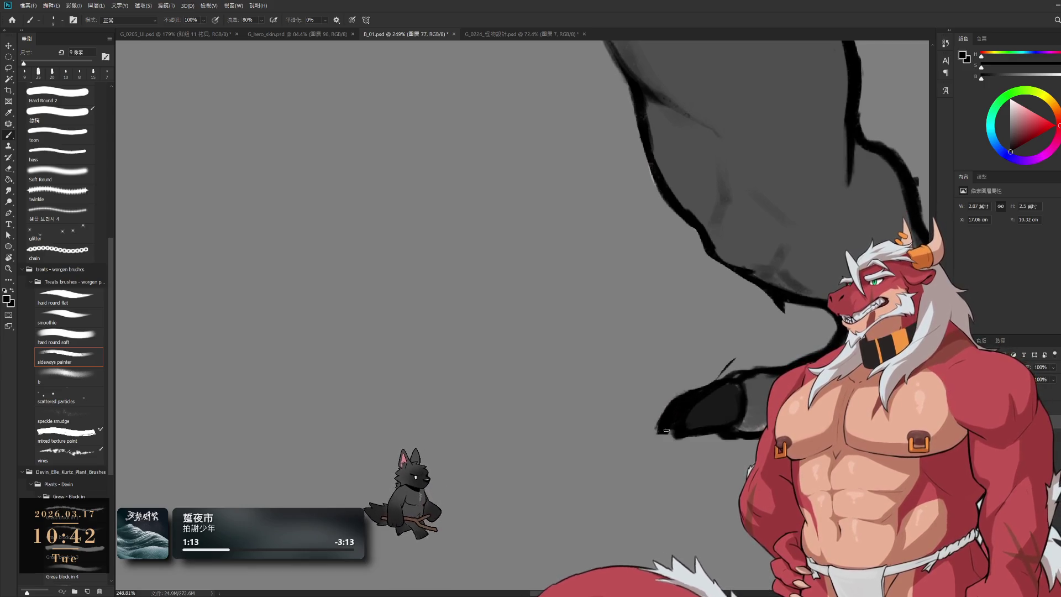
With the view rotated, darken the leg's left edge using a 15 px brush
key(bracketright)
key(bracketright)
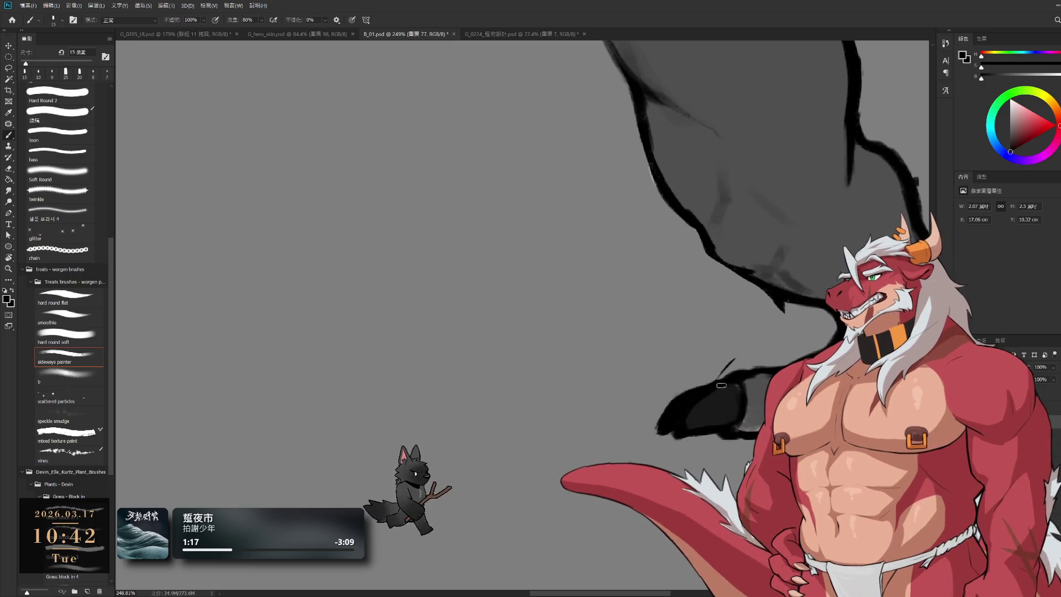
key(r)
drag(806, 276, 585, 374)
key(e)
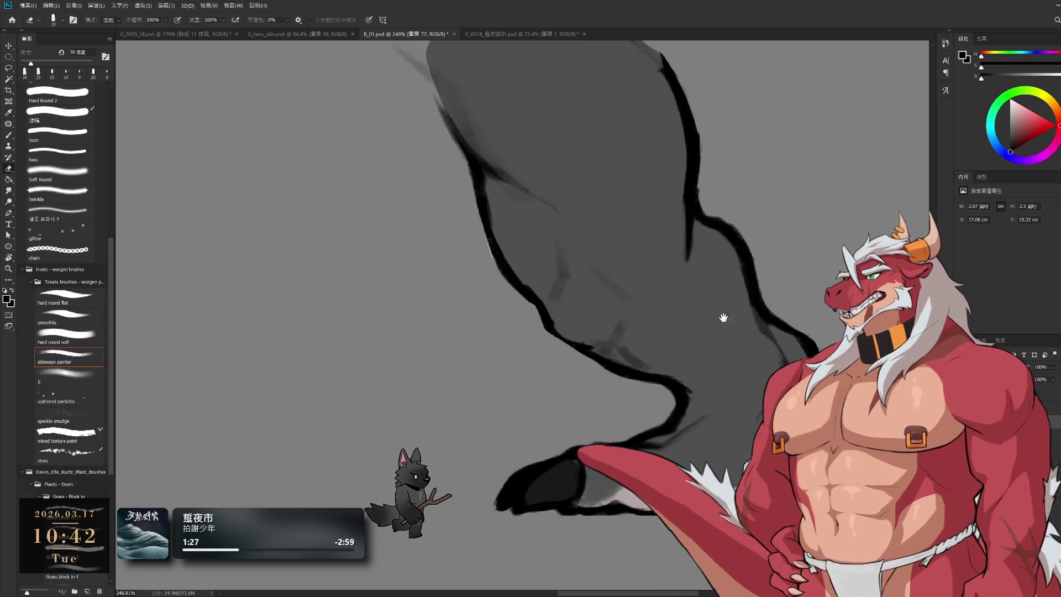
drag(608, 288, 729, 378)
key(b)
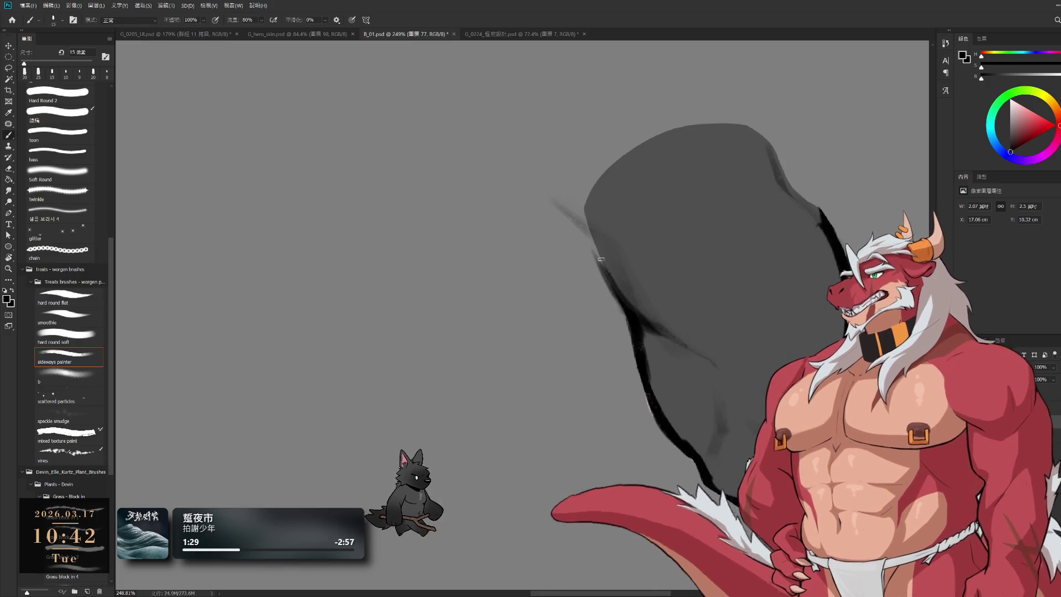
drag(585, 225, 634, 292)
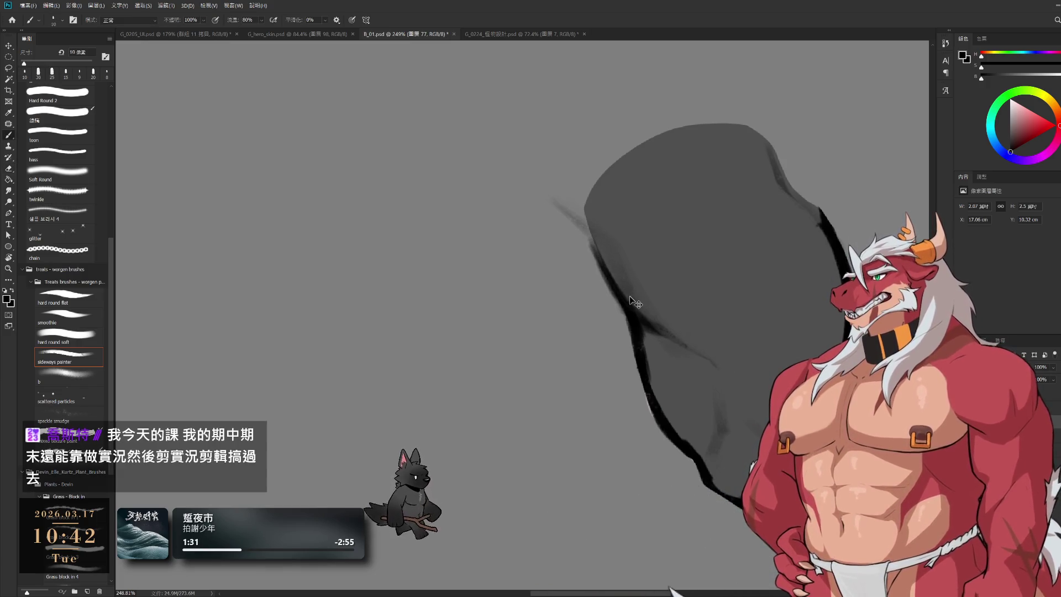
key(bracketright)
drag(581, 223, 624, 298)
key(e)
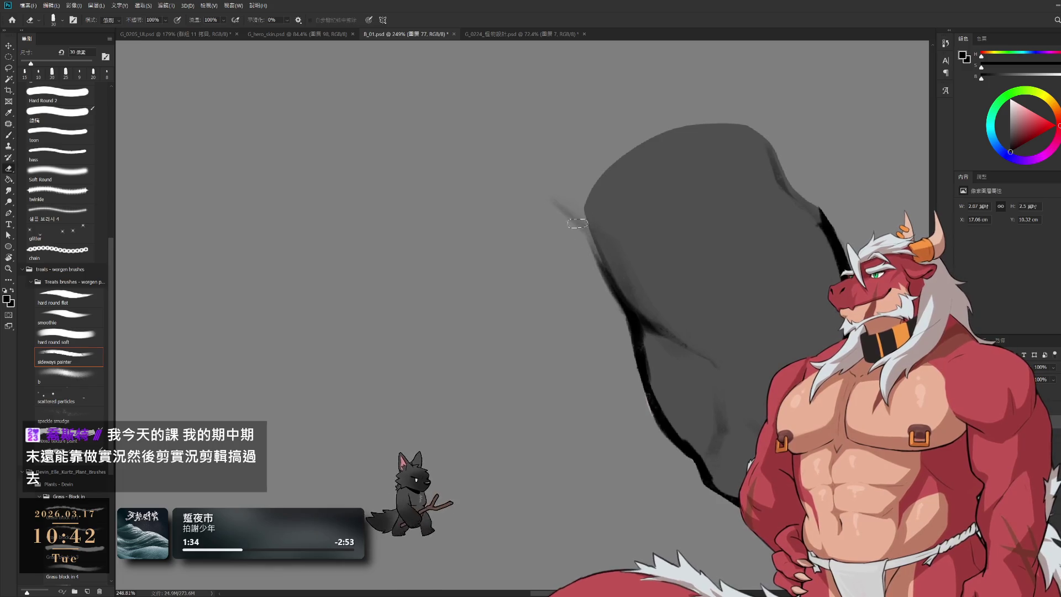
key(b)
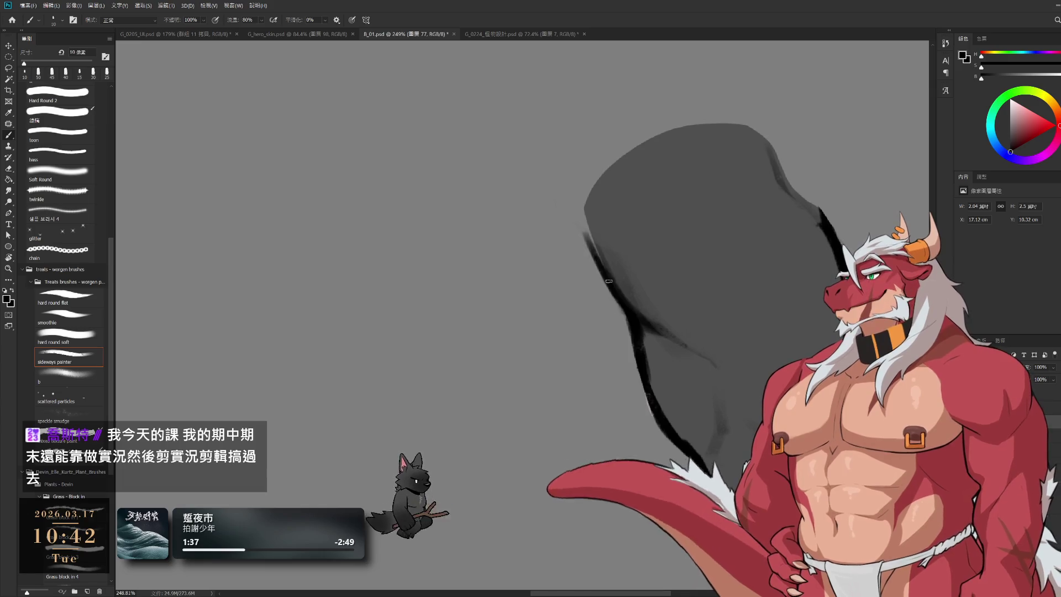
drag(587, 221, 626, 290)
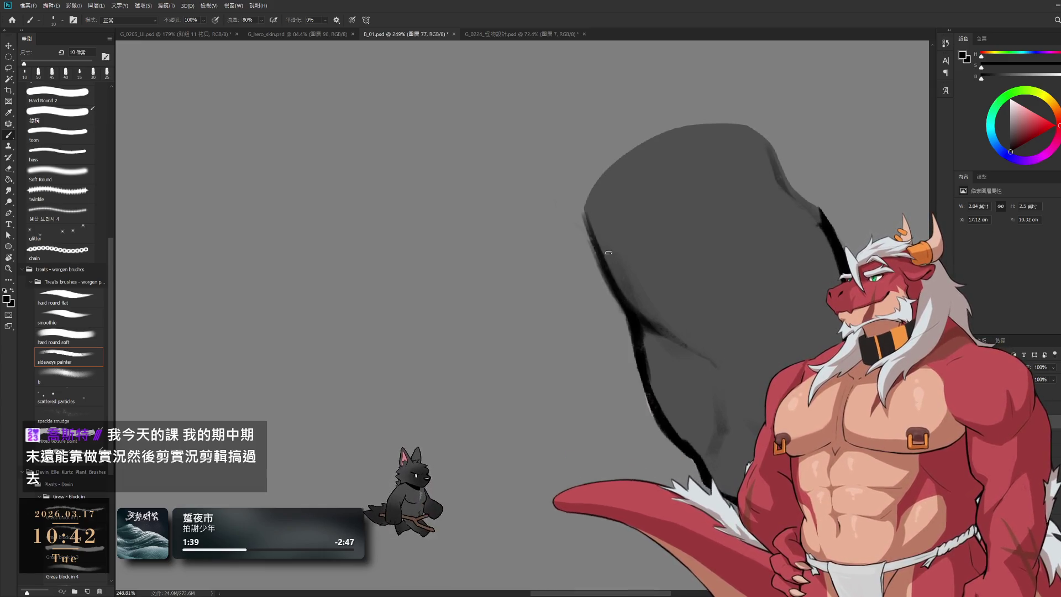
Check the leg's outline from several views, then zoom out to the whole dragon
key(e)
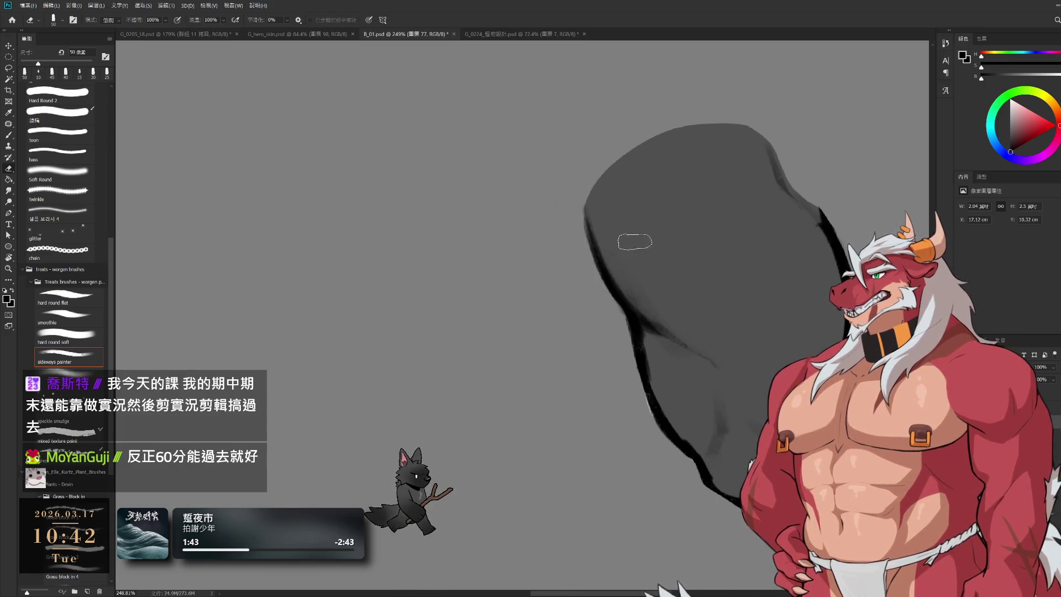
key(b)
drag(763, 272, 682, 292)
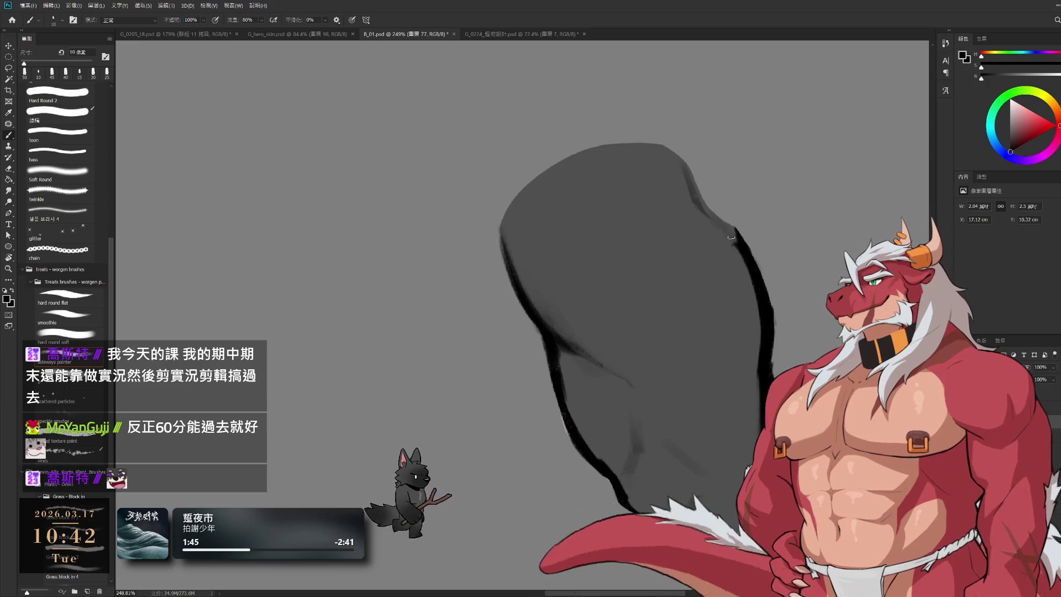
drag(631, 385, 659, 311)
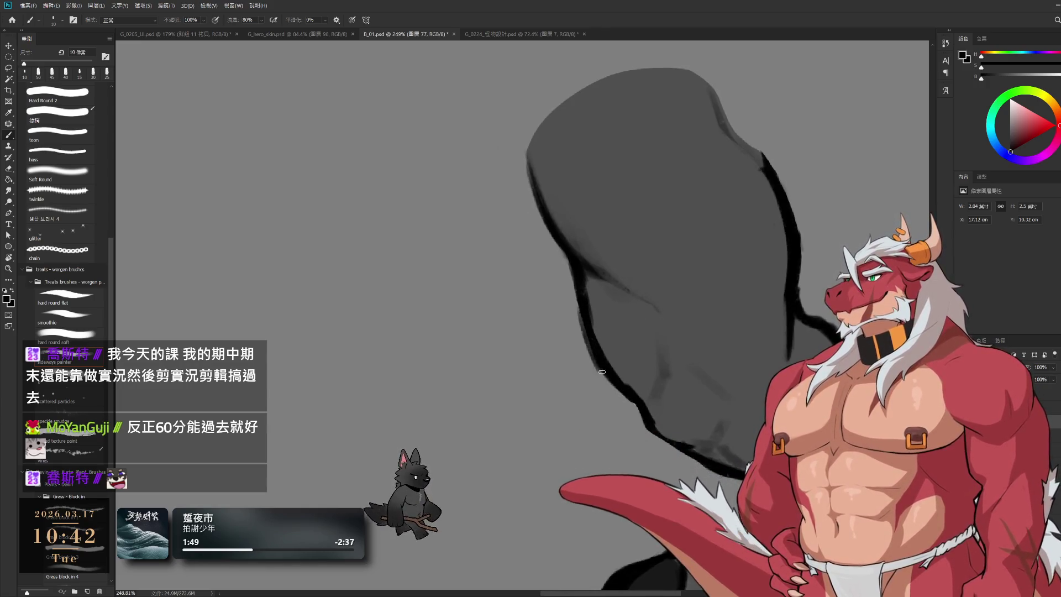
key(e)
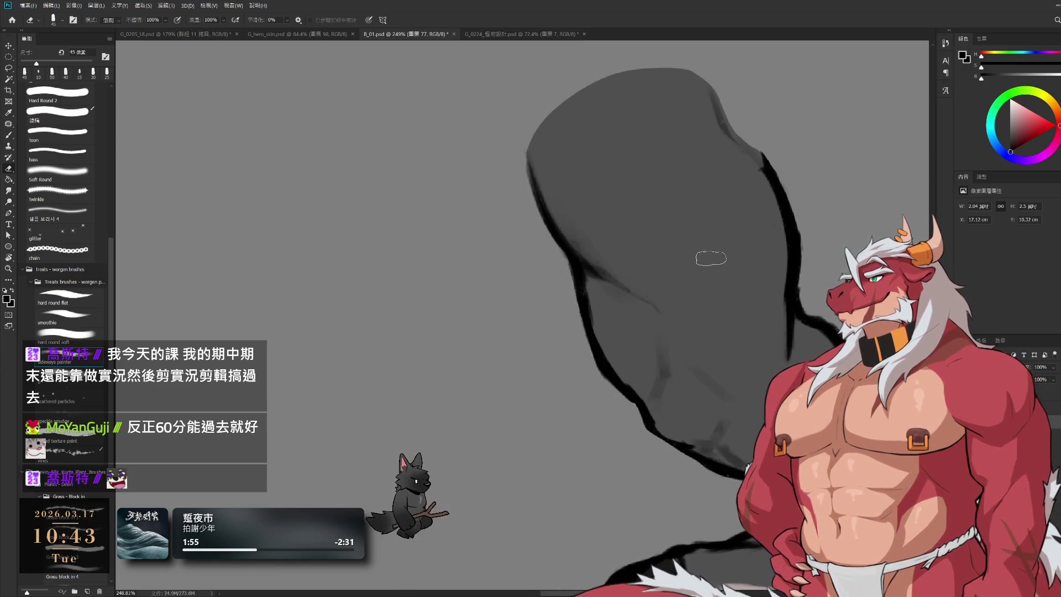
drag(708, 260, 687, 303)
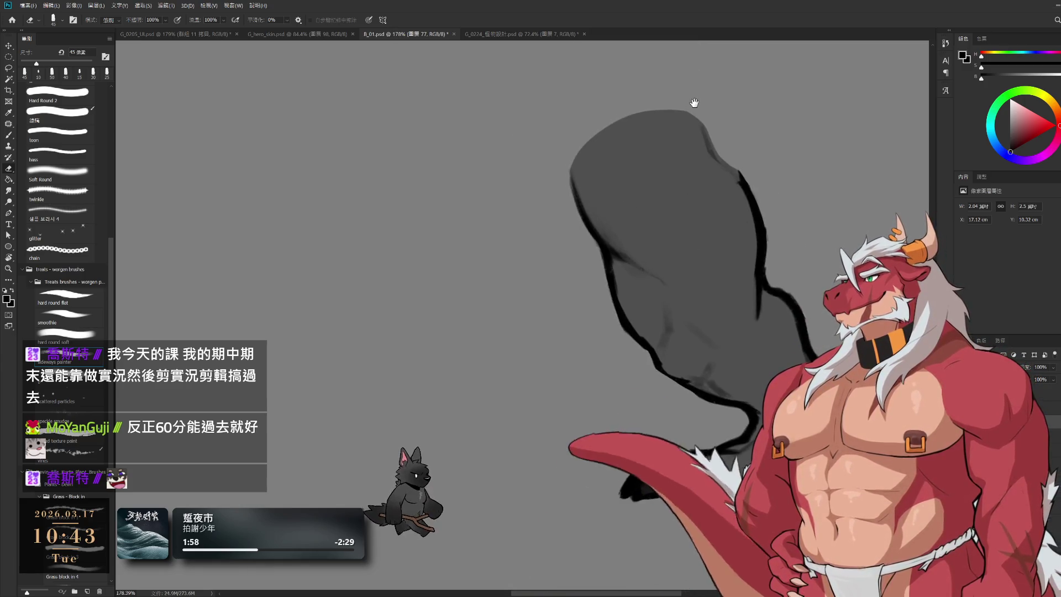
drag(730, 351, 748, 329)
scroll(748, 330, up, 1)
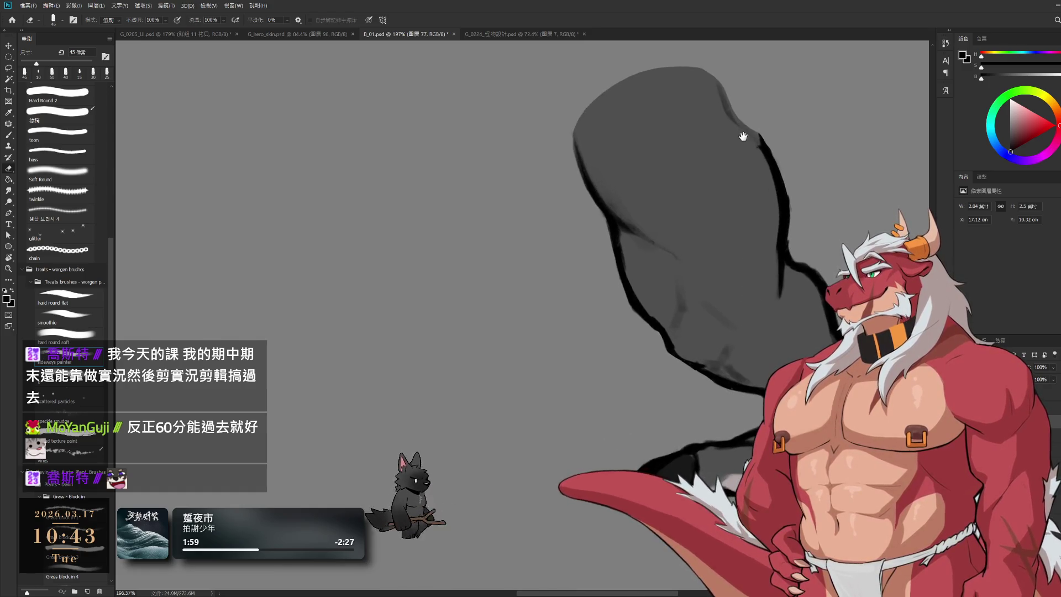
drag(776, 314, 742, 339)
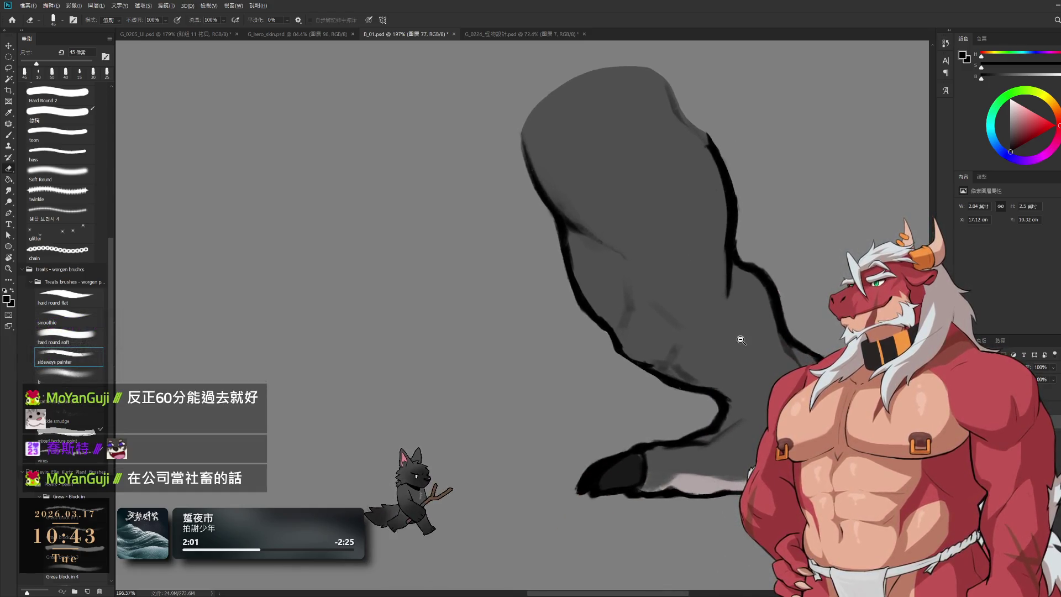
scroll(772, 307, up, 1)
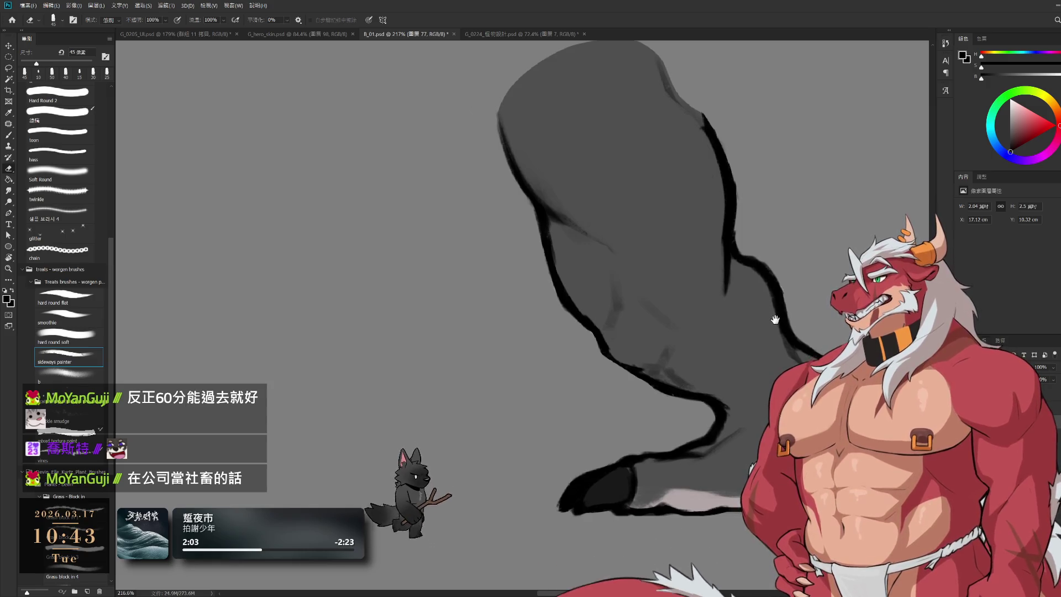
key(b)
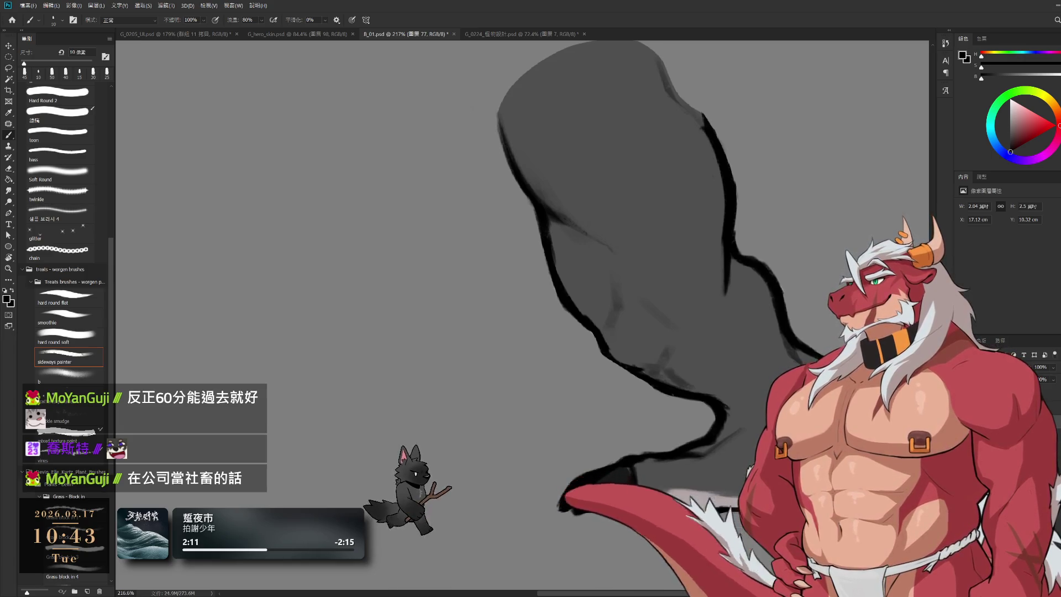
mouse_move(736, 430)
mouse_down()
mouse_move(737, 396)
mouse_move(762, 350)
mouse_up()
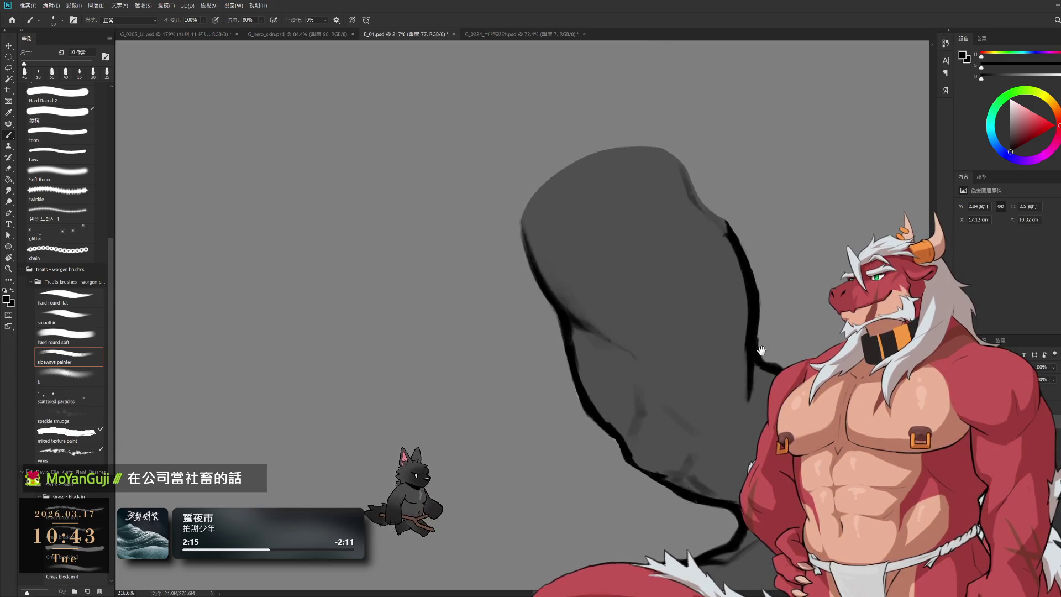
drag(774, 298, 815, 322)
key(e)
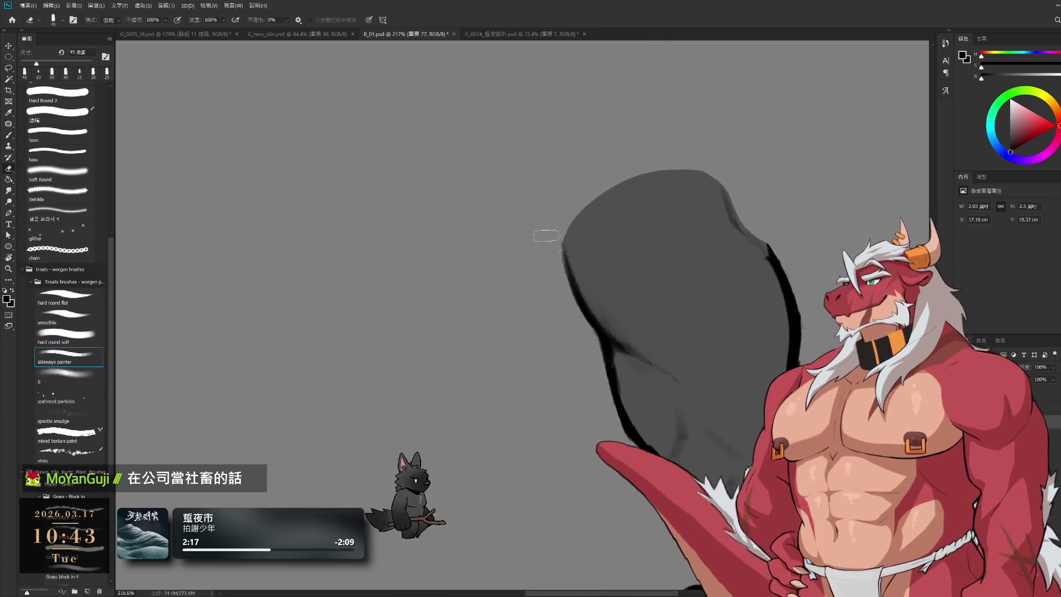
mouse_move(532, 297)
mouse_down()
mouse_move(514, 284)
mouse_move(528, 247)
mouse_up()
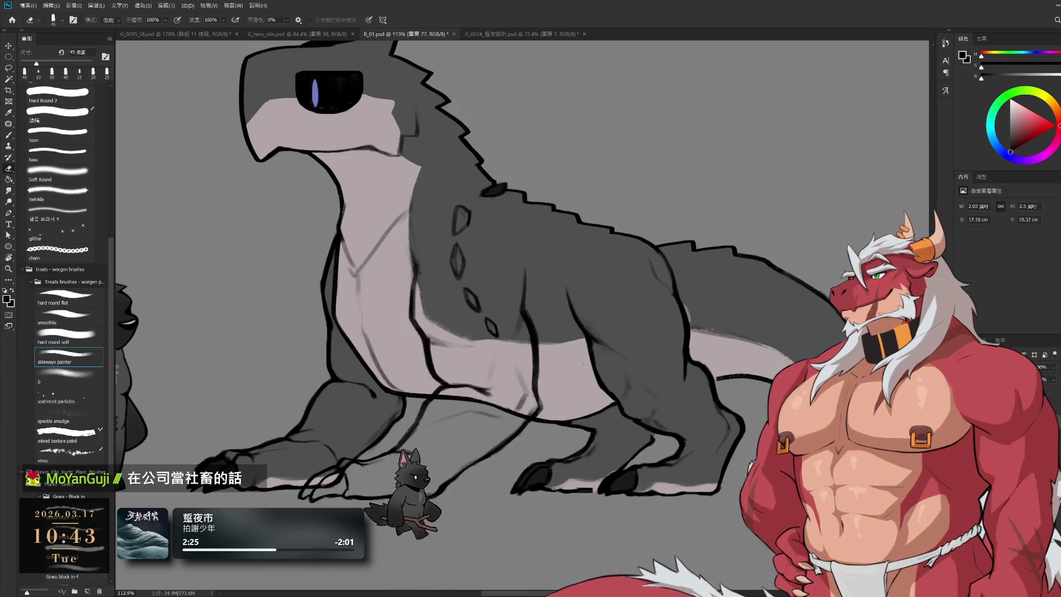
Select the dragon's layer group and undo the recent leg shading strokes
key(ctrl+g)
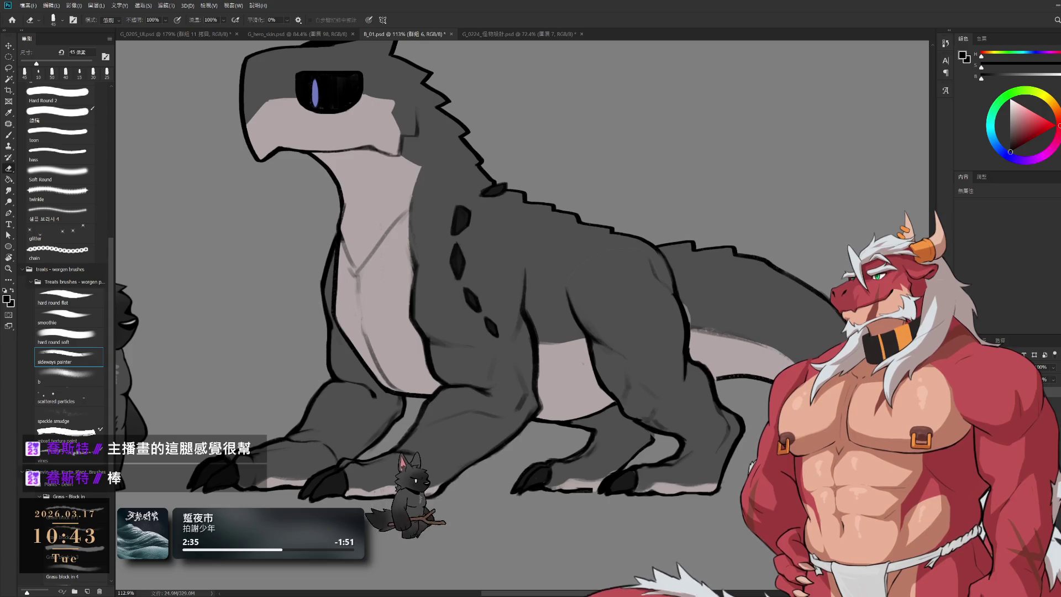
key(ctrl+z)
key(ctrl+z)
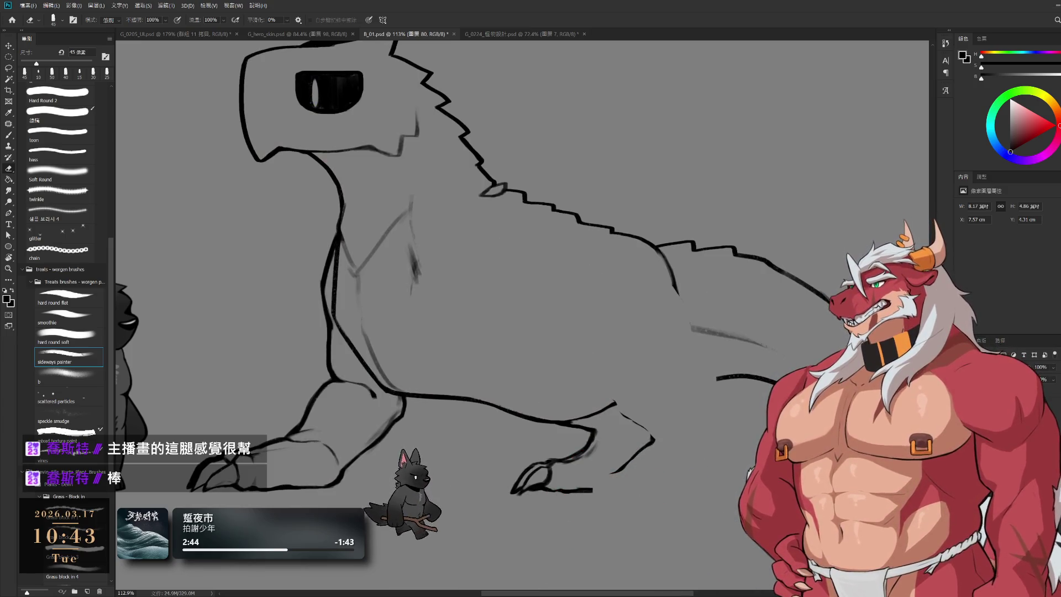
Lasso around the lower hind leg and foot
key(l)
drag(558, 396, 598, 363)
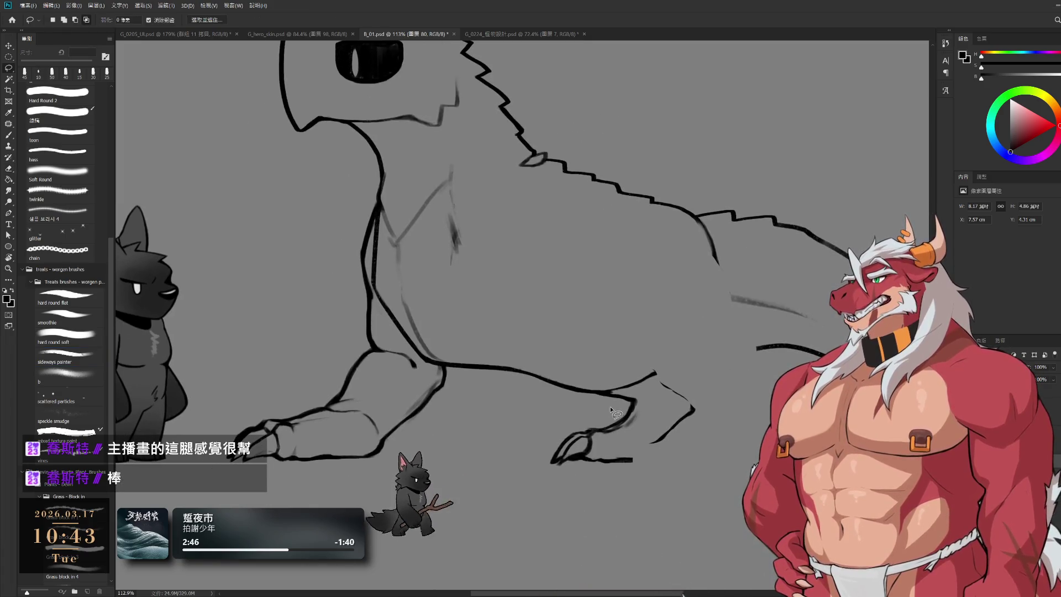
drag(604, 428, 655, 438)
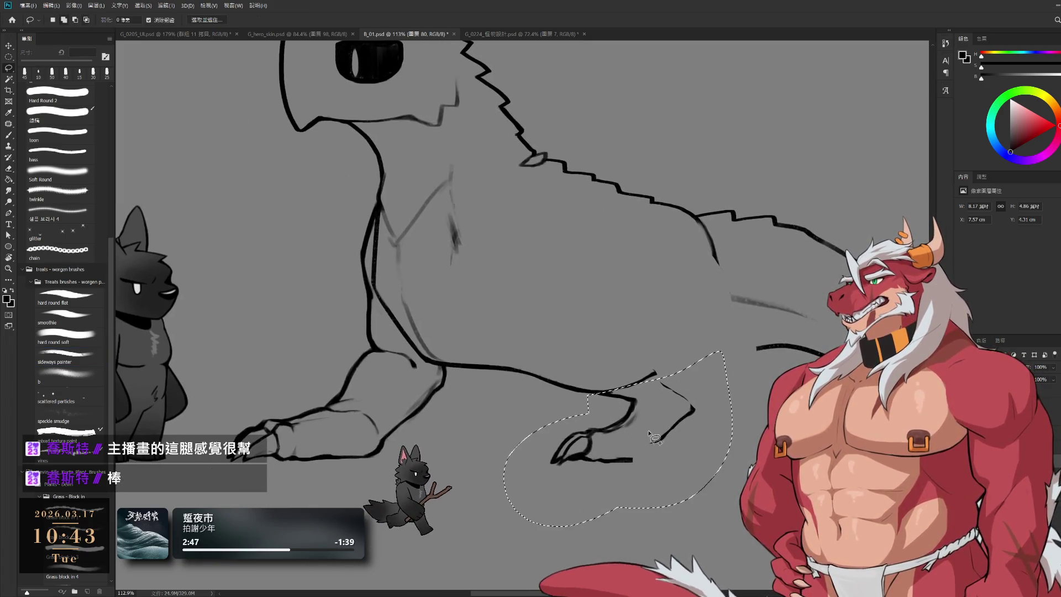
drag(598, 403, 731, 293)
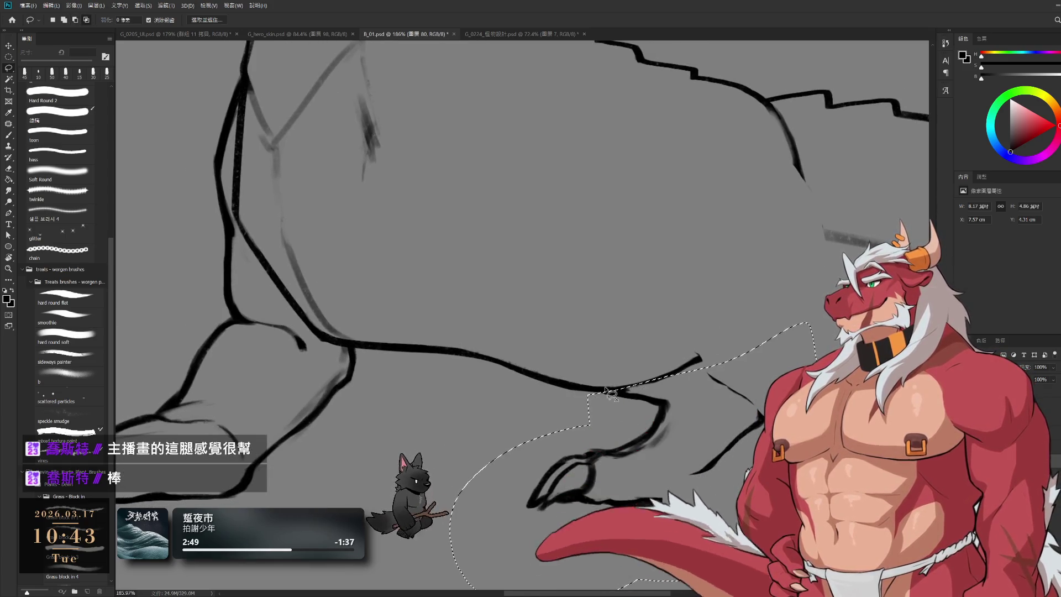
mouse_move(653, 383)
mouse_down()
mouse_move(686, 418)
mouse_move(665, 405)
mouse_move(733, 405)
mouse_up()
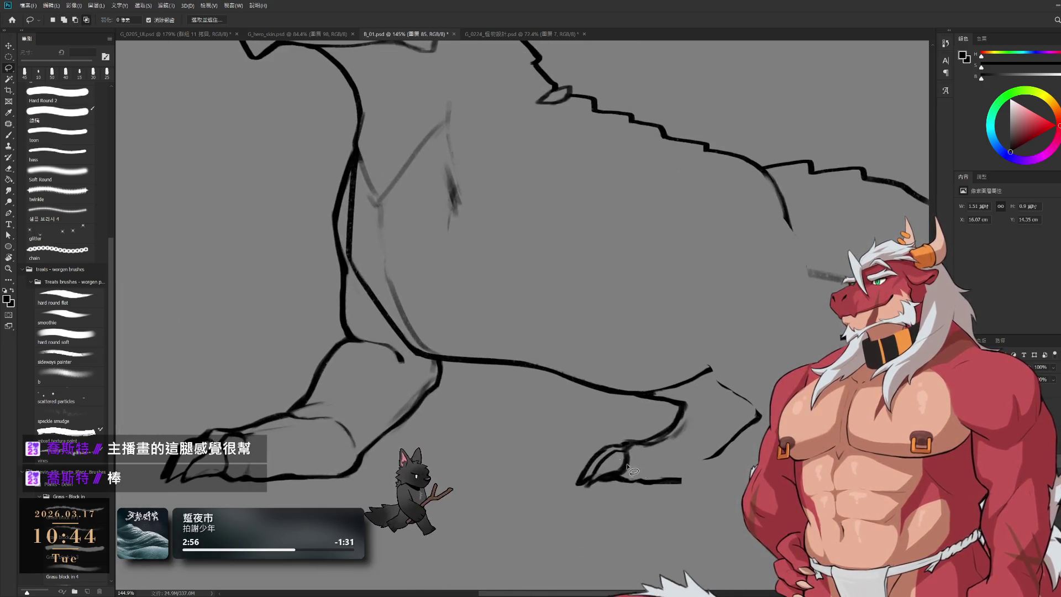
drag(630, 469, 735, 514)
On the line art layer, reselect the hind leg and cut its lines out
ctrl+click(461, 240)
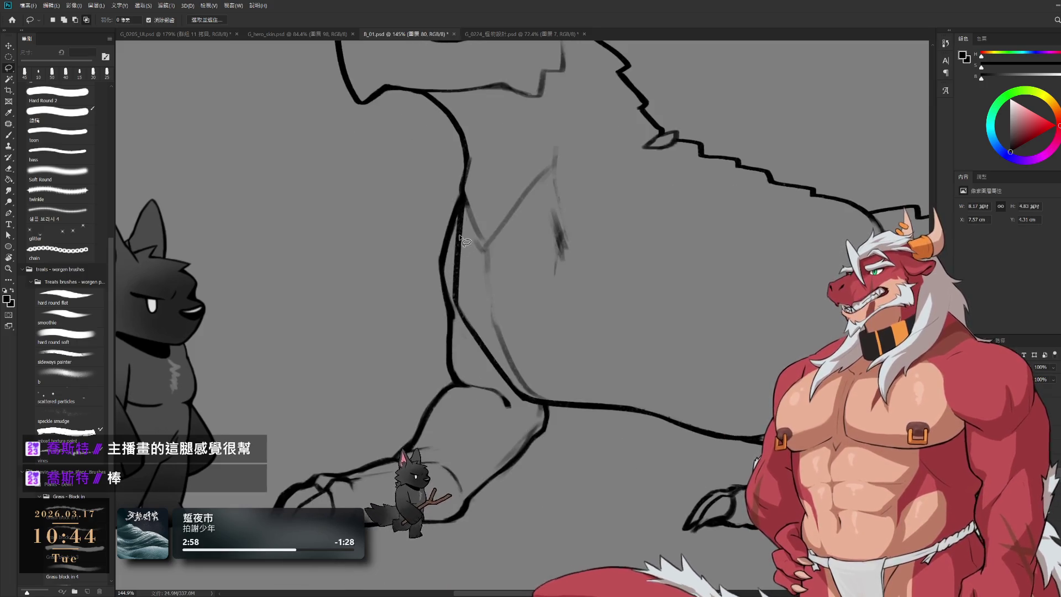
drag(452, 284, 580, 421)
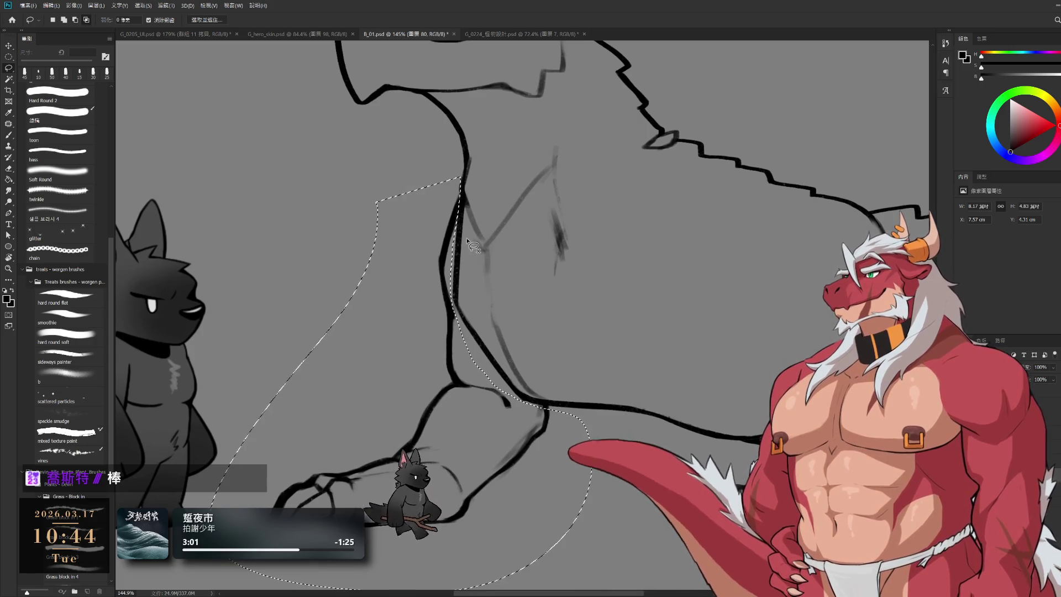
drag(579, 421, 376, 203)
drag(547, 397, 570, 414)
ctrl+click(561, 406)
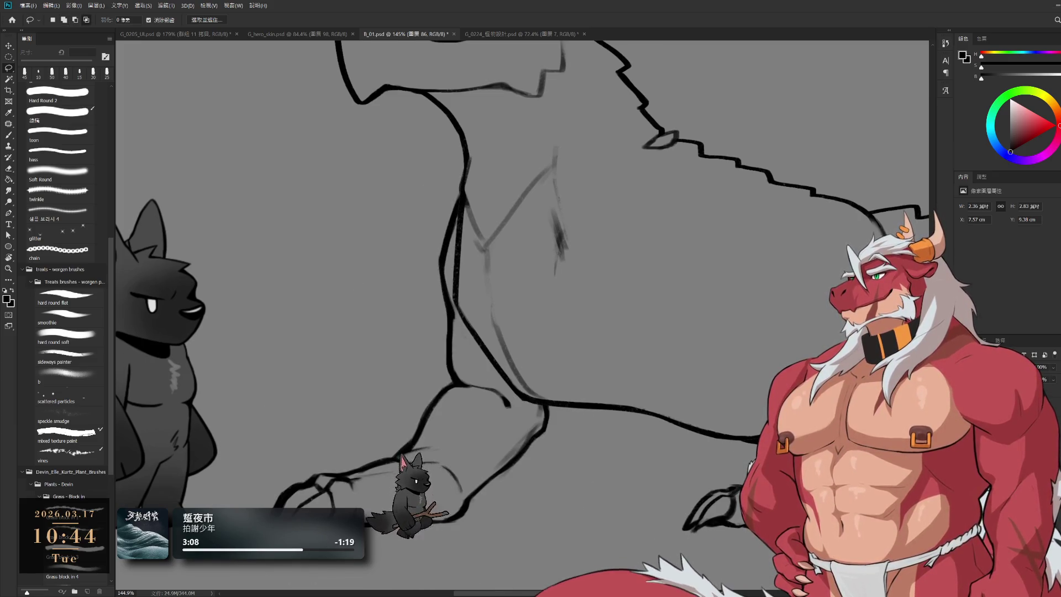
key(ctrl+x)
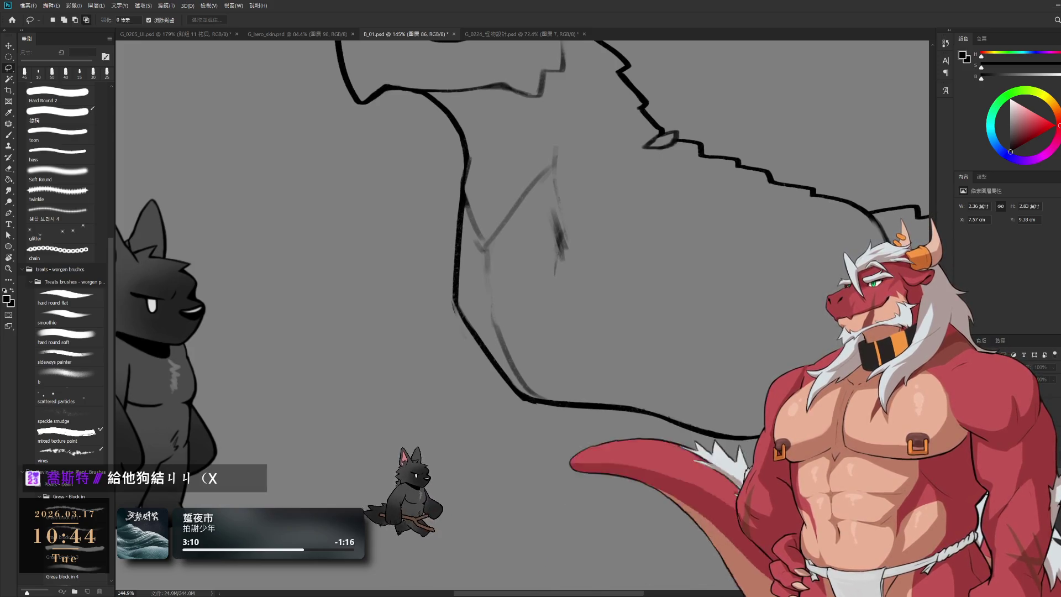
mouse_move(876, 252)
mouse_down()
mouse_move(727, 289)
mouse_move(781, 366)
mouse_move(559, 327)
mouse_up()
key(e)
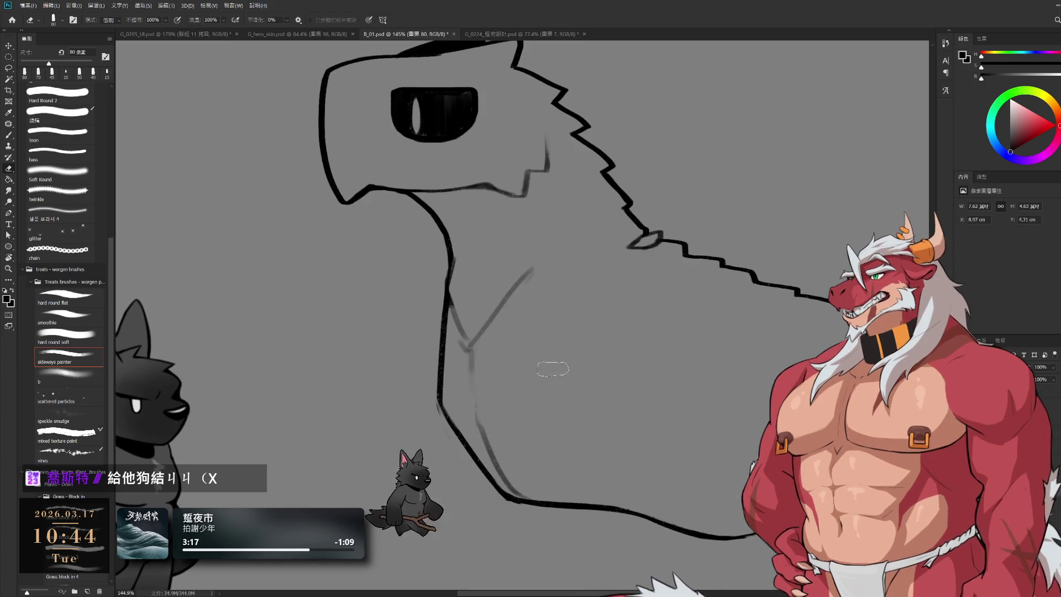
Extend the lower belly outline toward the tail with a 20 px brush, undoing the extra stroke
scroll(571, 303, down, 2)
scroll(608, 300, down, 5)
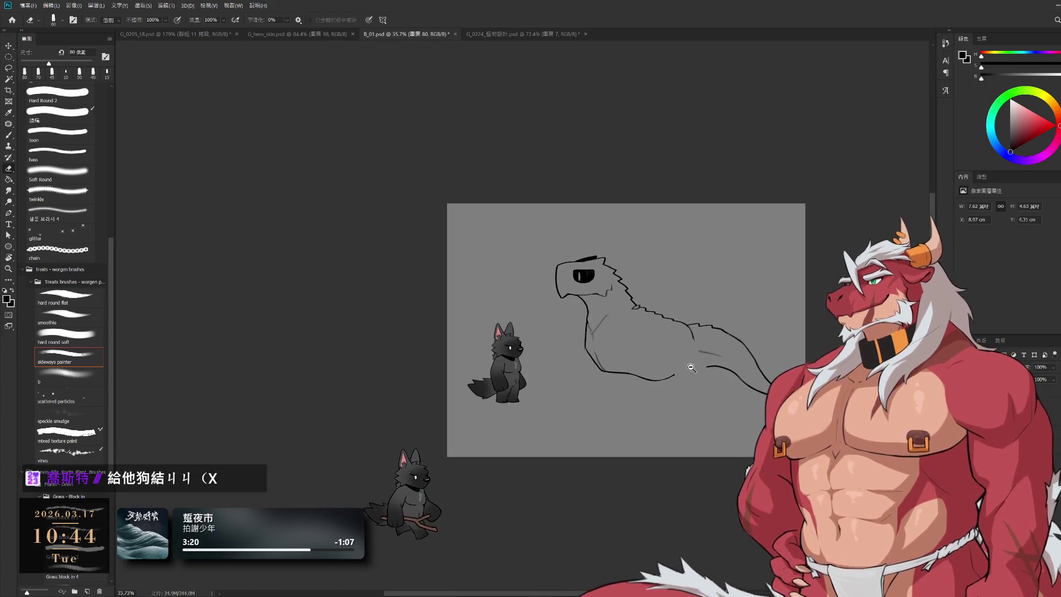
scroll(691, 376, up, 5)
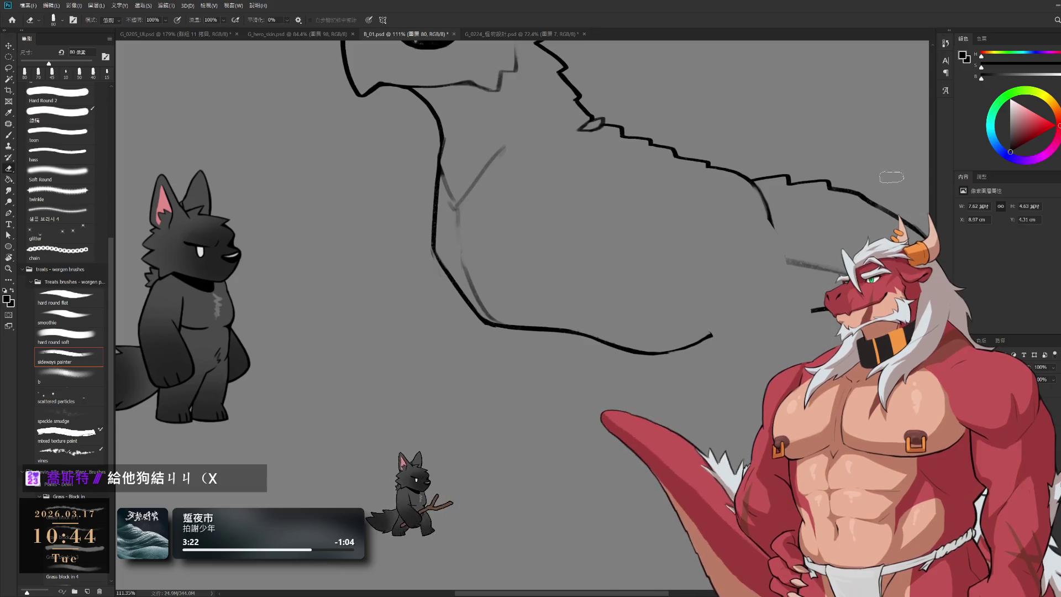
scroll(661, 398, right, 2)
key(b)
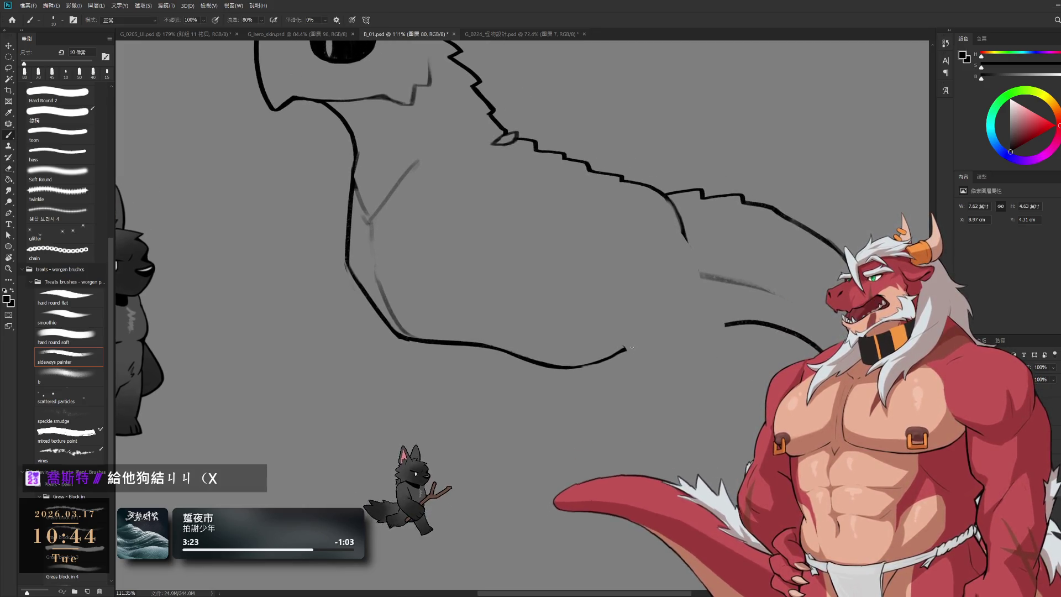
key(bracketright)
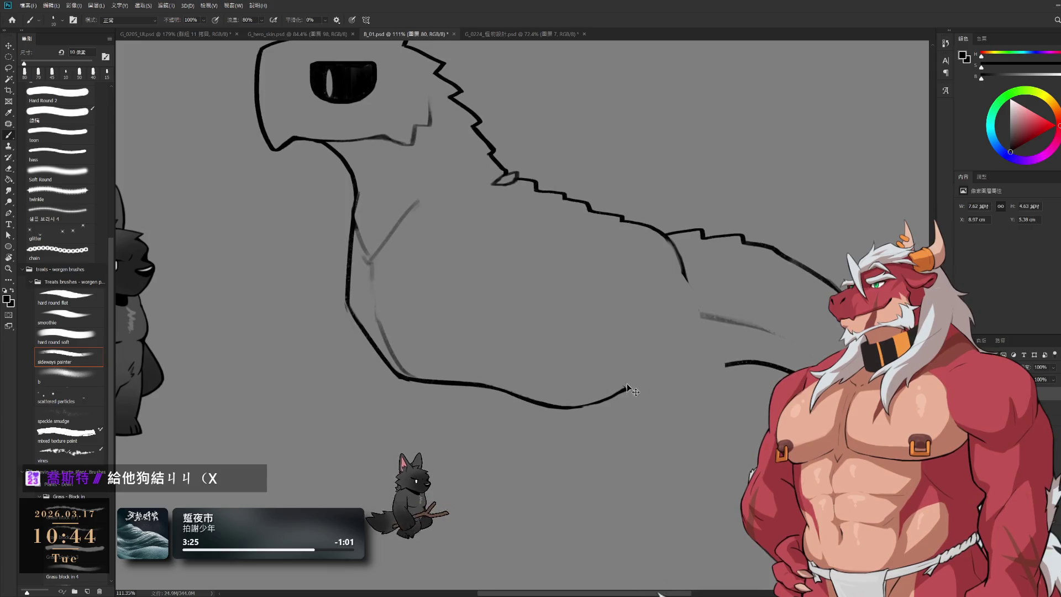
drag(624, 349, 664, 339)
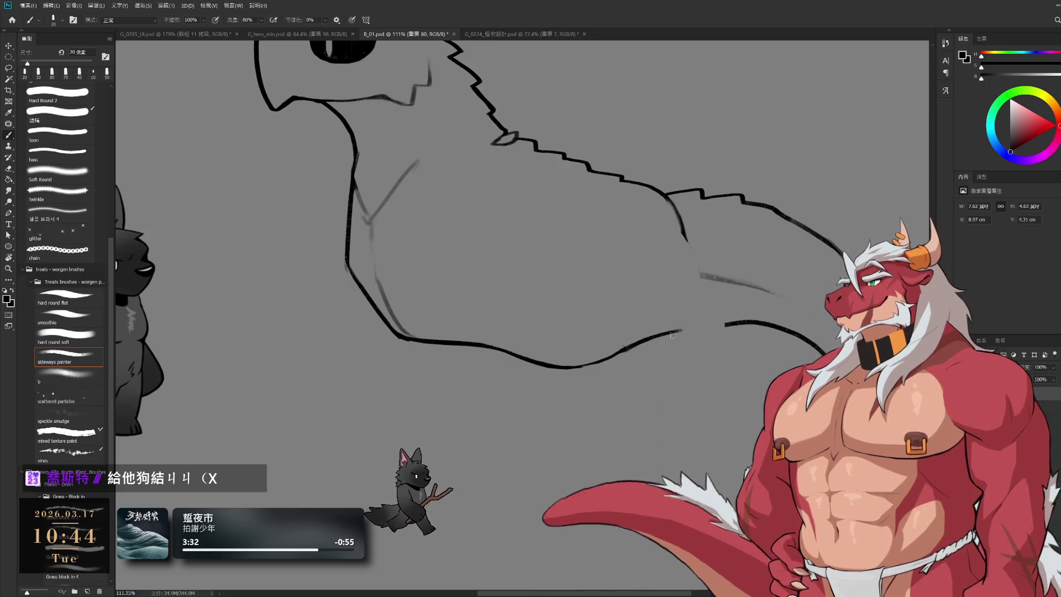
drag(678, 332, 708, 330)
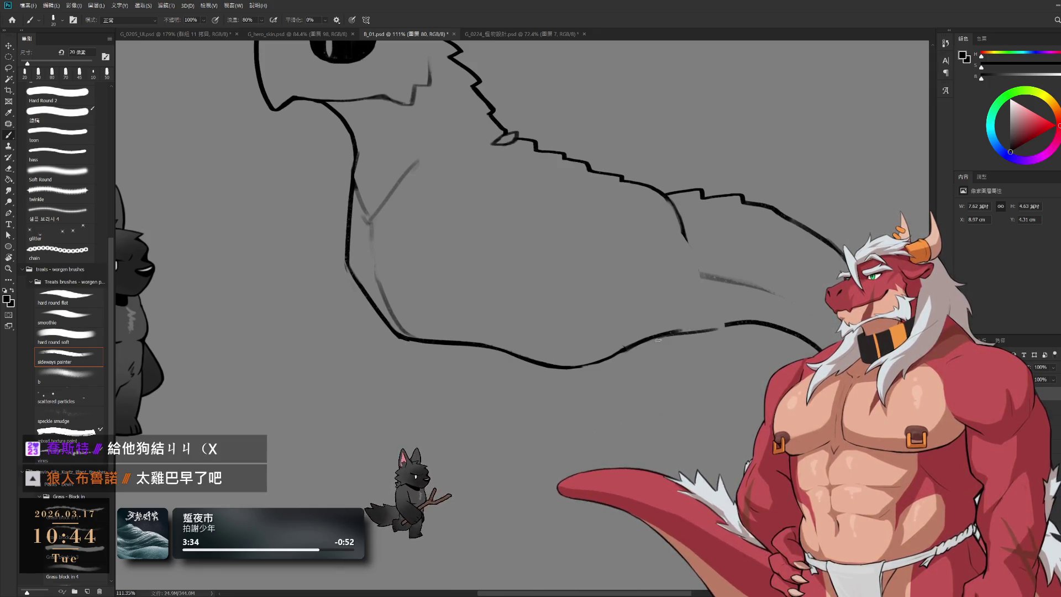
key(ctrl+z)
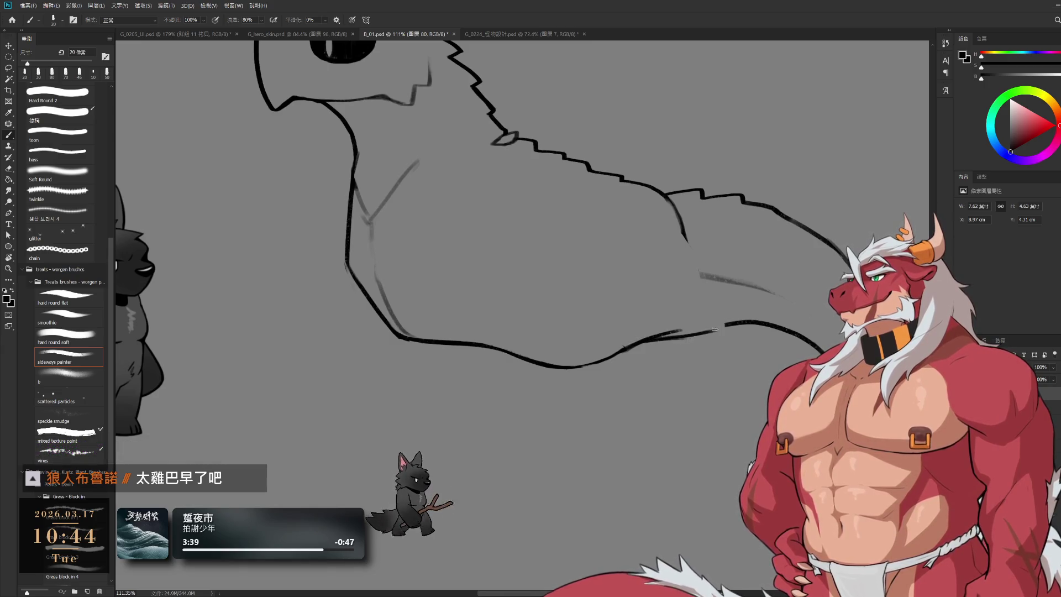
Erase the stray end of the thin line along the back
key(e)
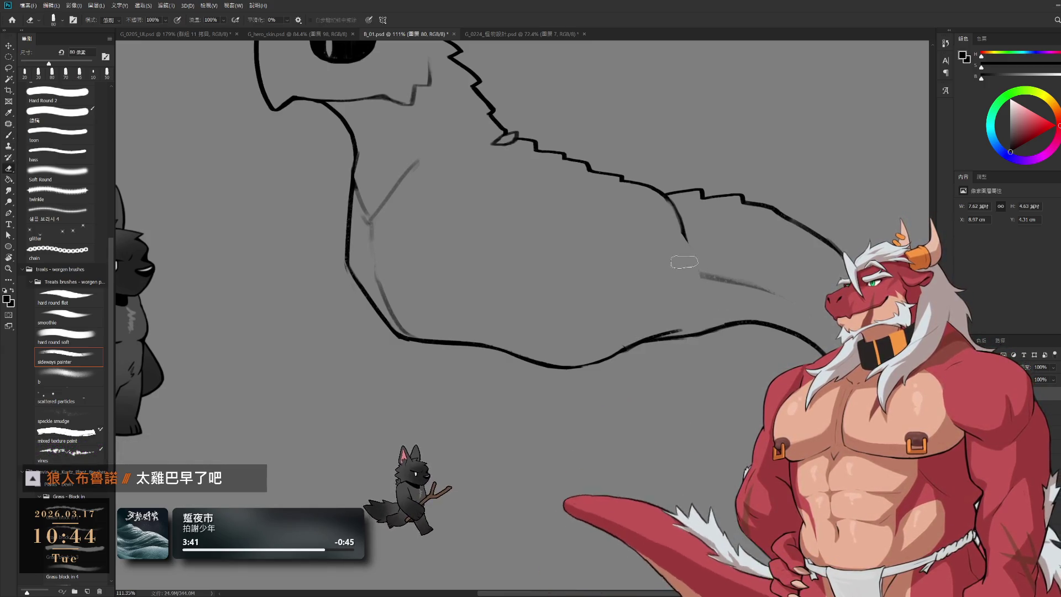
drag(684, 232, 657, 218)
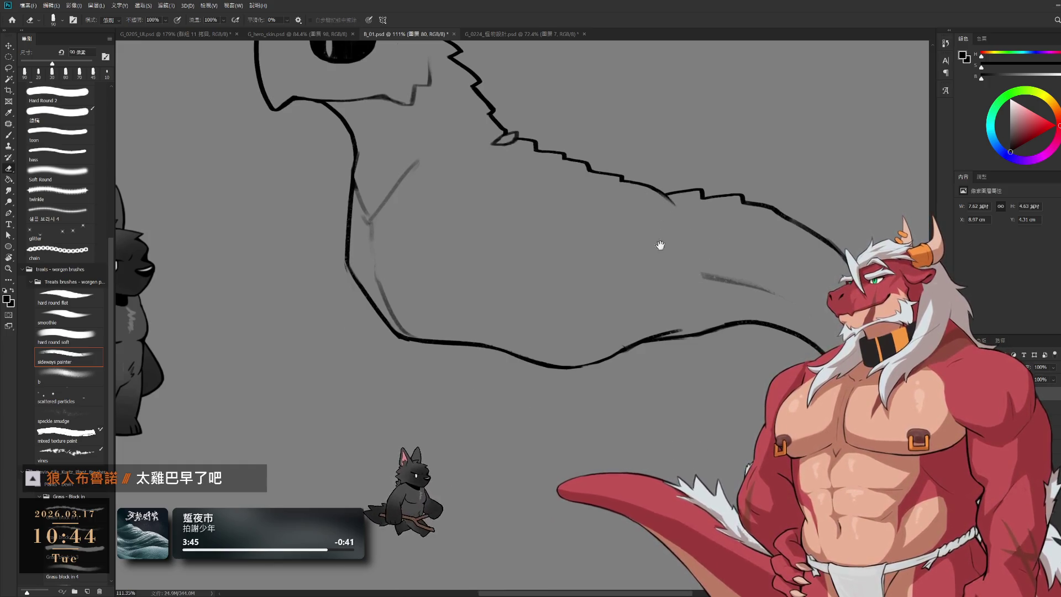
scroll(652, 251, down, 2)
scroll(686, 78, up, 4)
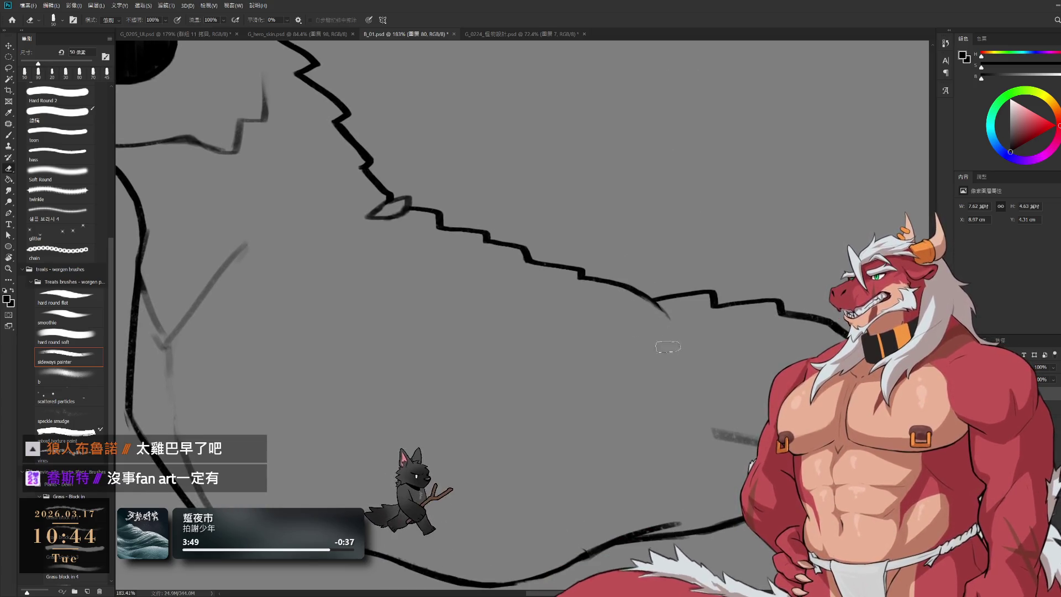
scroll(663, 331, down, 2)
scroll(626, 276, down, 2)
scroll(621, 267, down, 1)
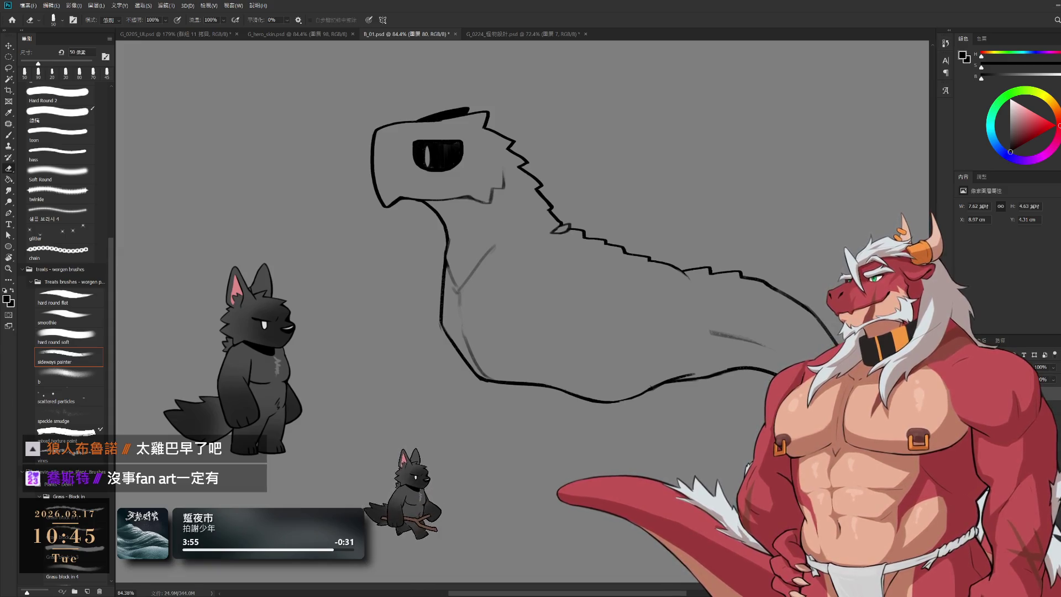
Show the colour fills again and lasso the hind foot onto a new layer, keeping the lower leg removed
key(ctrl+z)
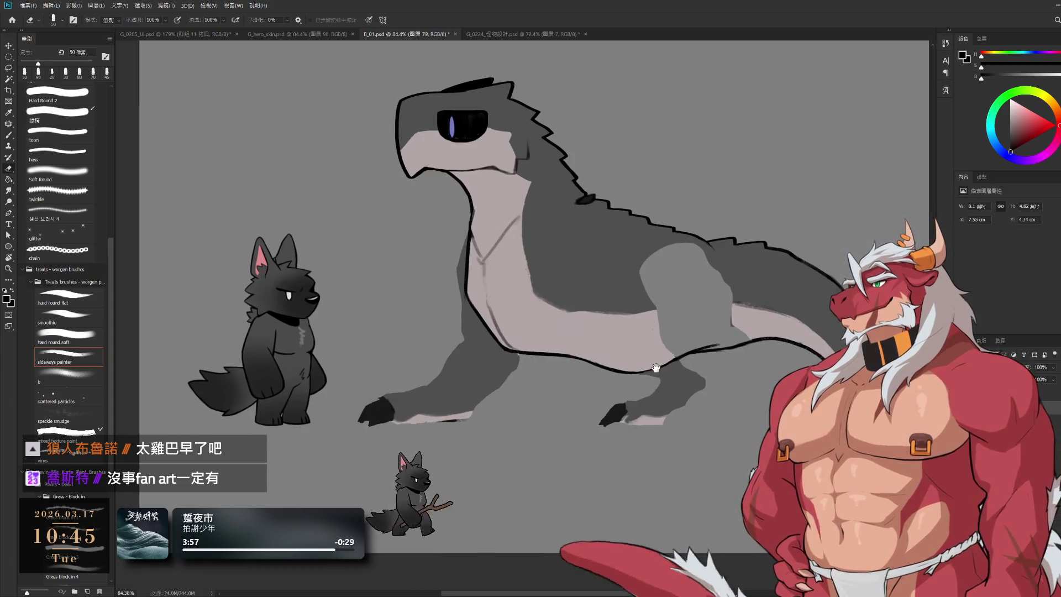
scroll(586, 454, up, 10)
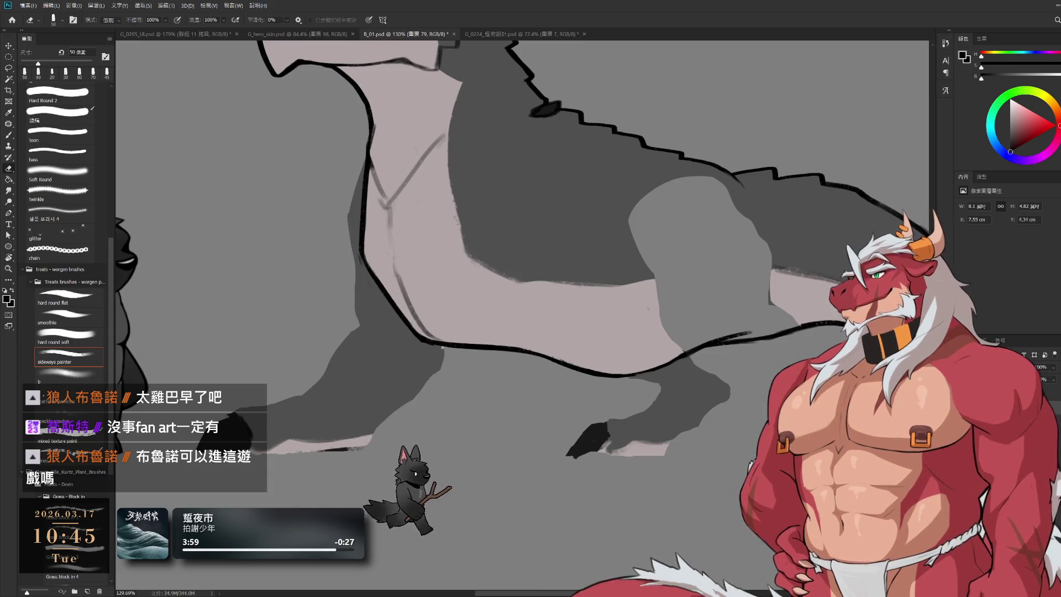
key(l)
mouse_move(623, 382)
mouse_down()
mouse_move(671, 371)
mouse_move(701, 348)
mouse_up()
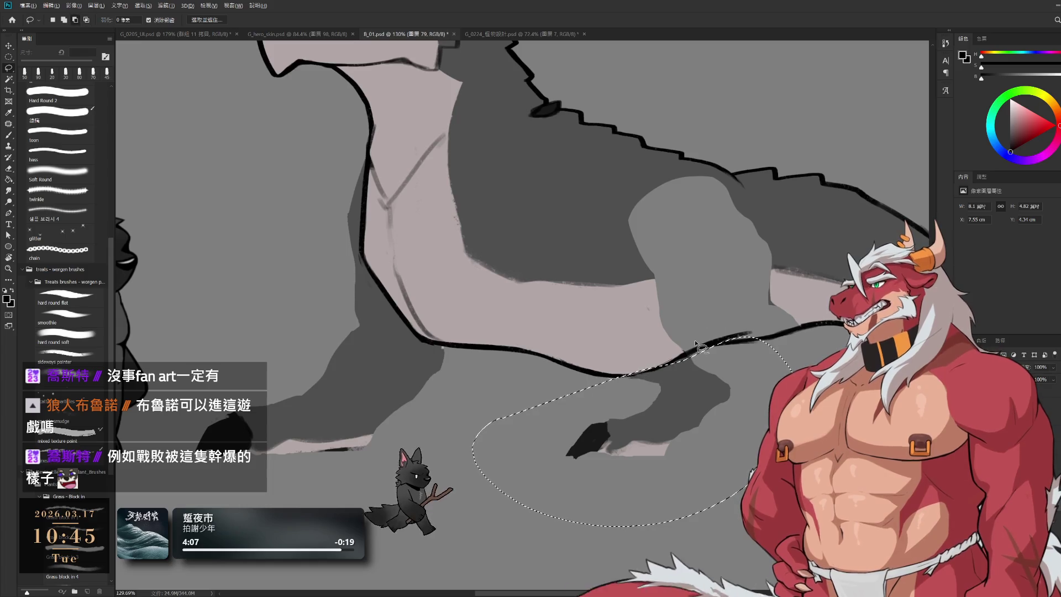
drag(718, 411, 668, 378)
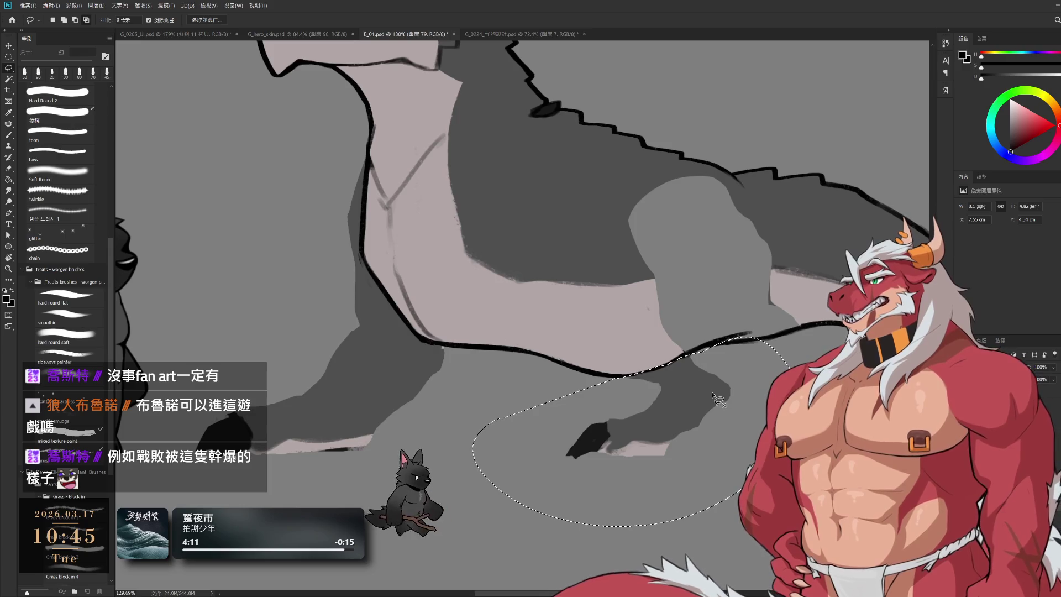
key(ctrl+j)
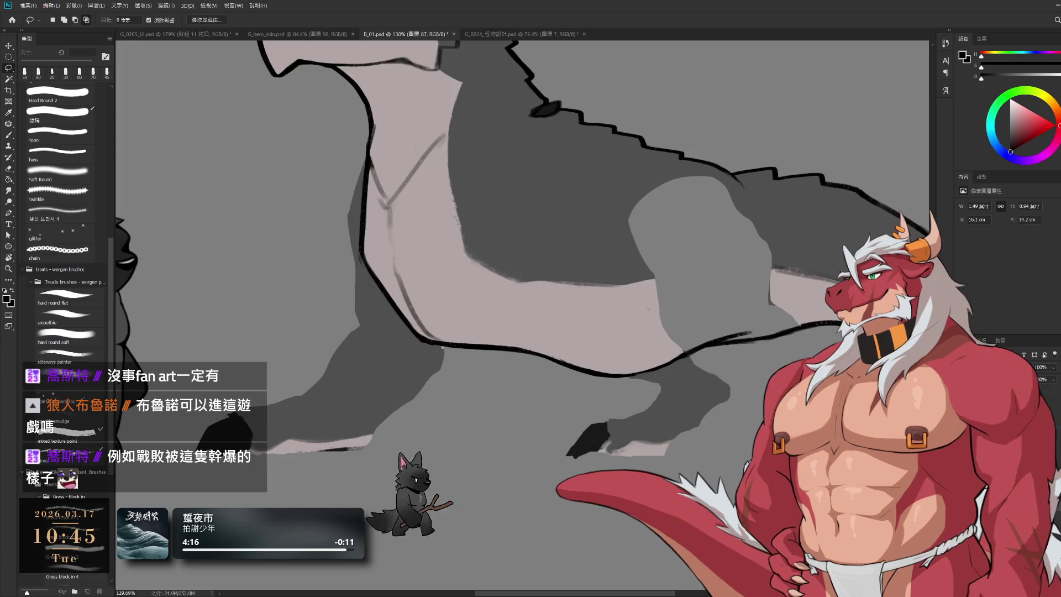
key(ctrl+z)
key(ctrl+shift+z)
key(ctrl+z)
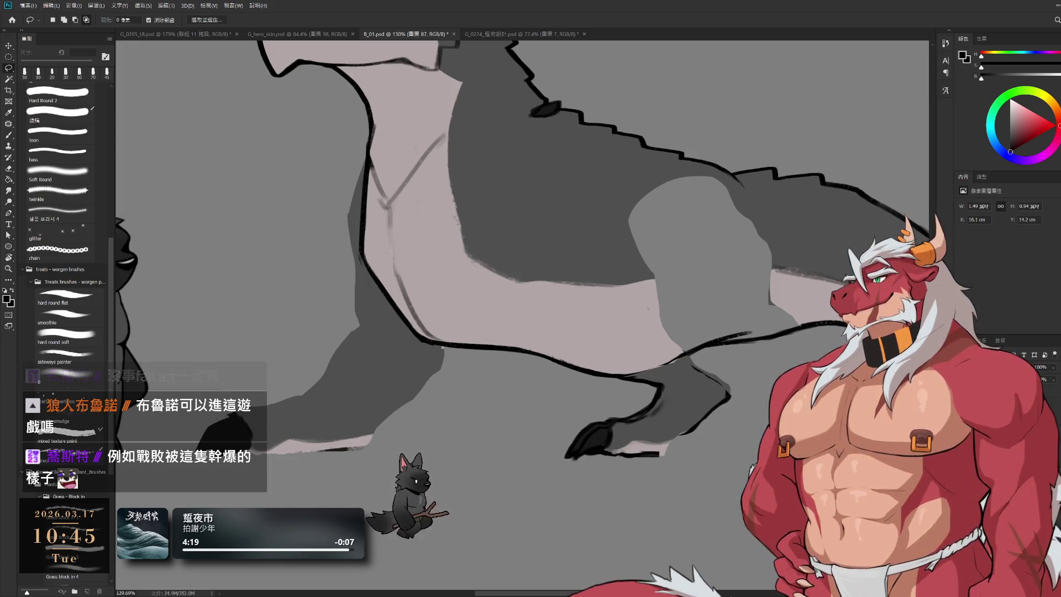
key(ctrl+shift+z)
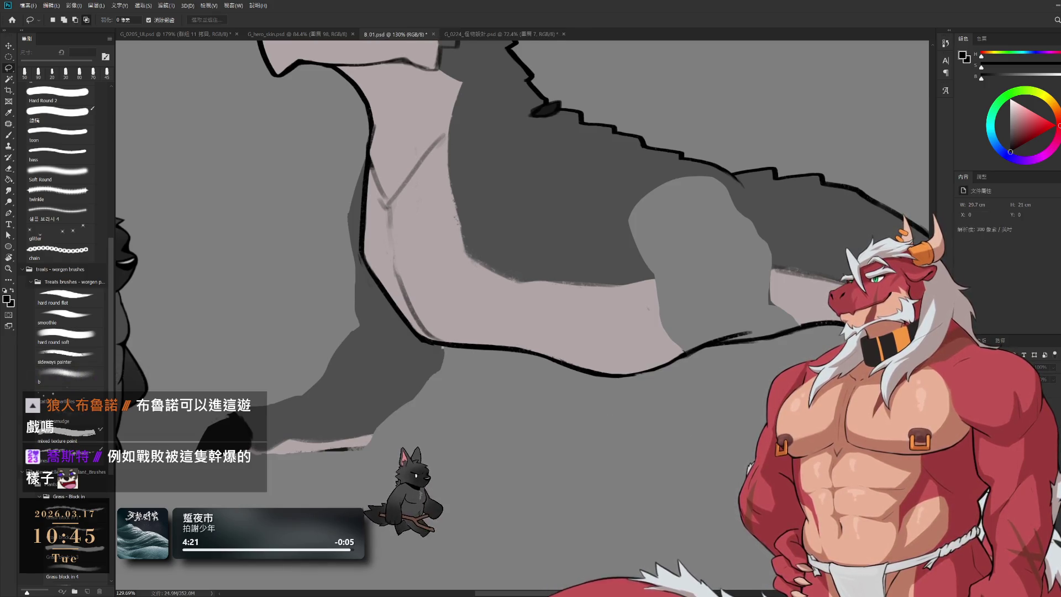
Lasso around the arm, copy it to its own layer, and bring back the forearm line art
drag(547, 398, 730, 402)
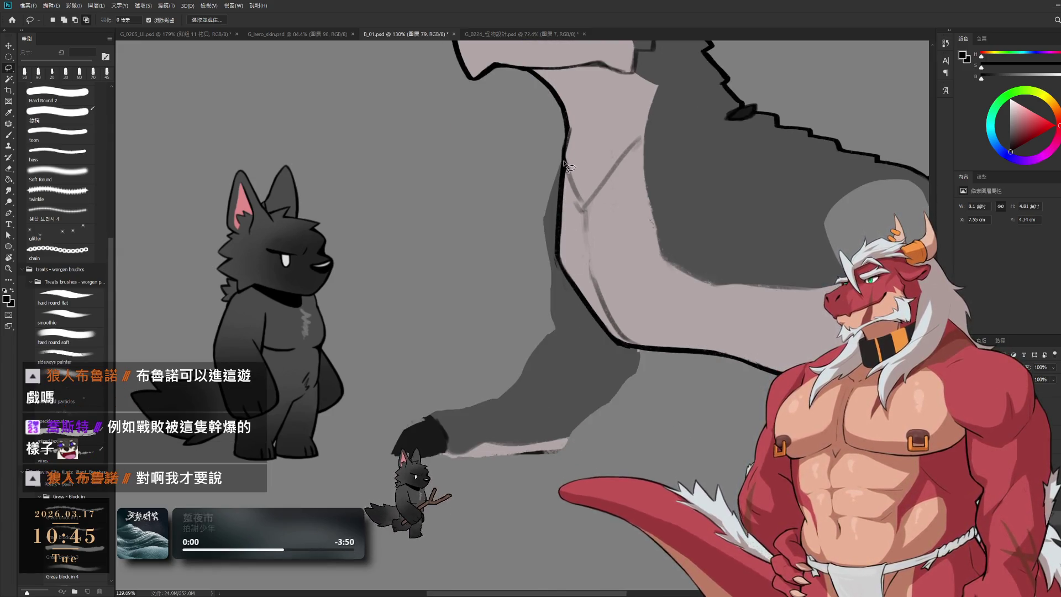
mouse_move(564, 166)
mouse_down()
mouse_move(561, 260)
mouse_move(597, 319)
mouse_up()
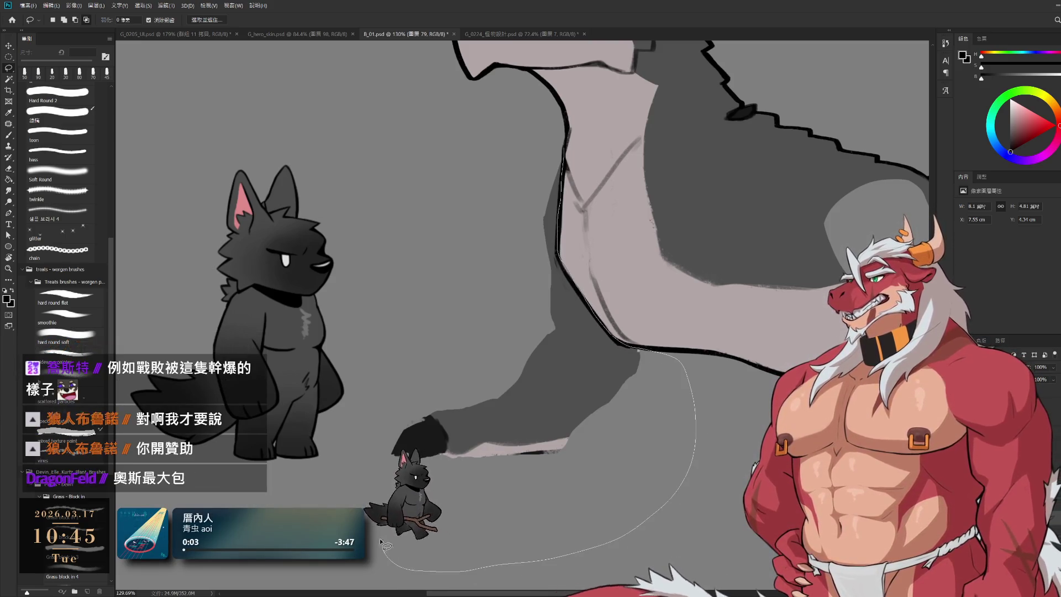
drag(386, 544, 539, 148)
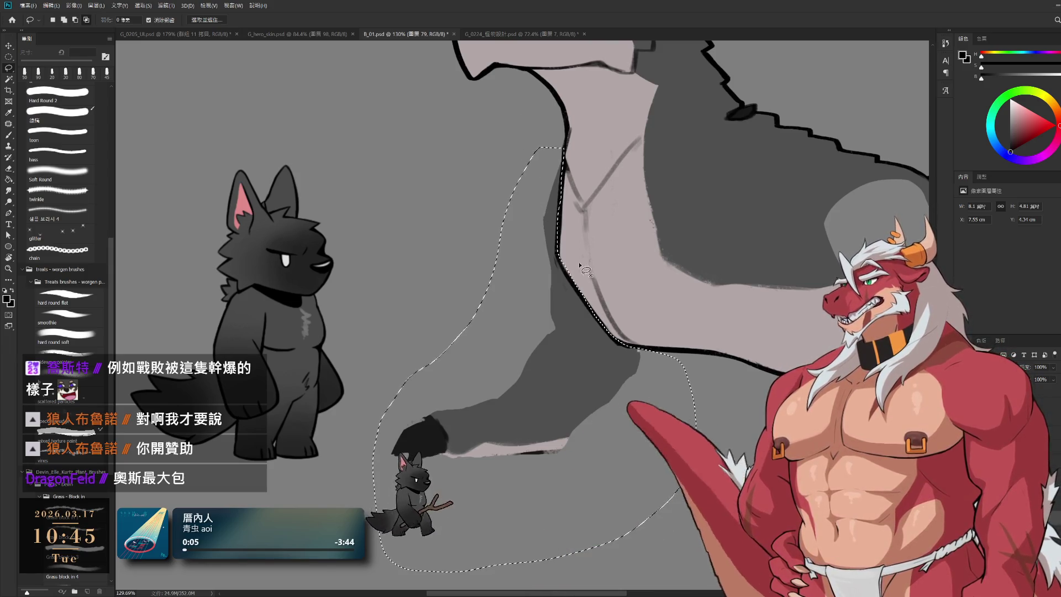
key(ctrl+j)
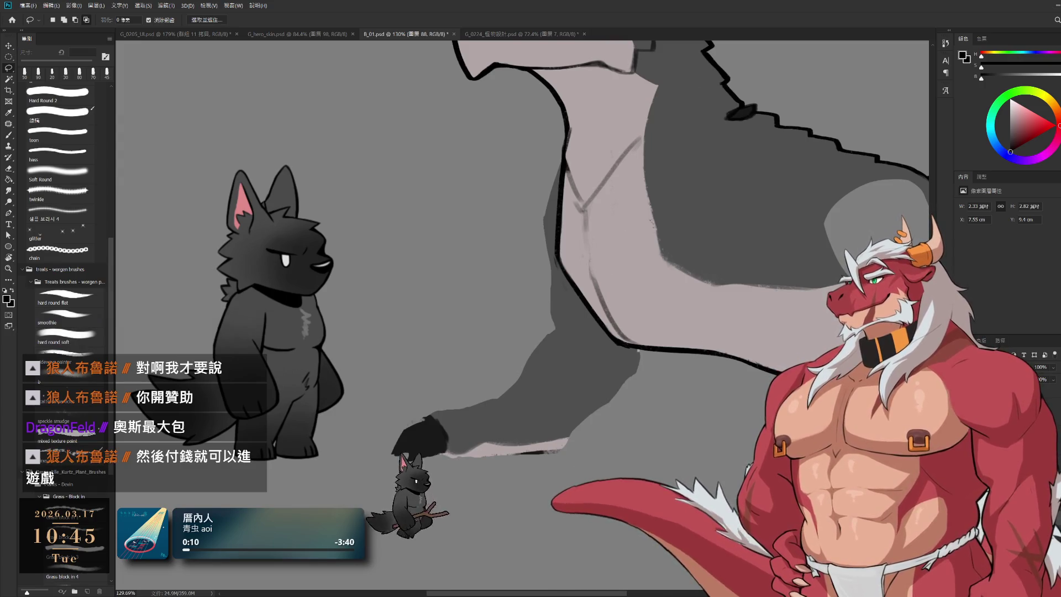
key(ctrl+z)
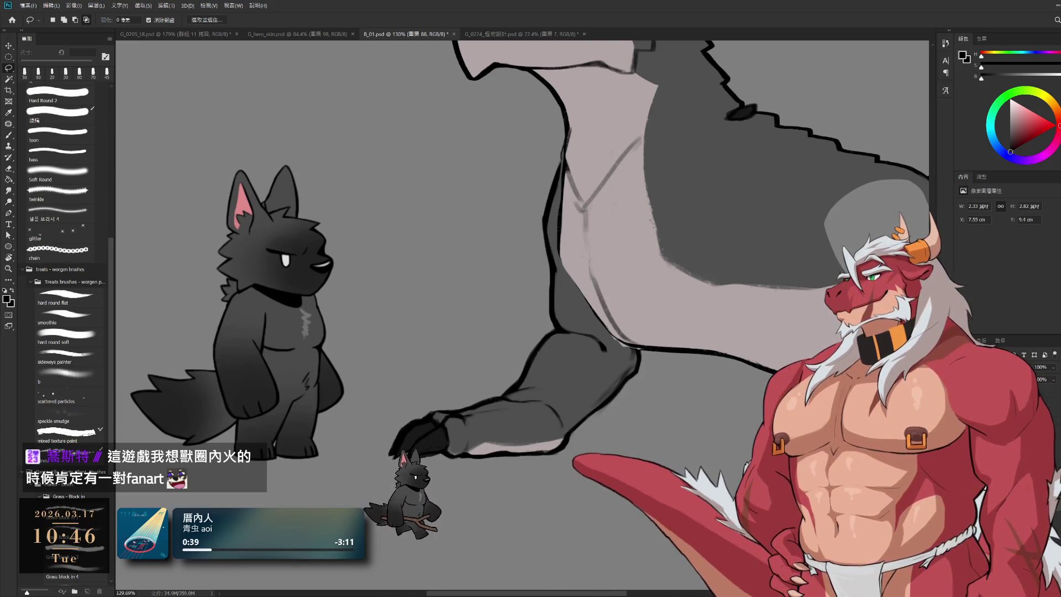
Clear the layer selection and hide the upper body, leaving only the clawed foreleg
key(ctrl+alt+a)
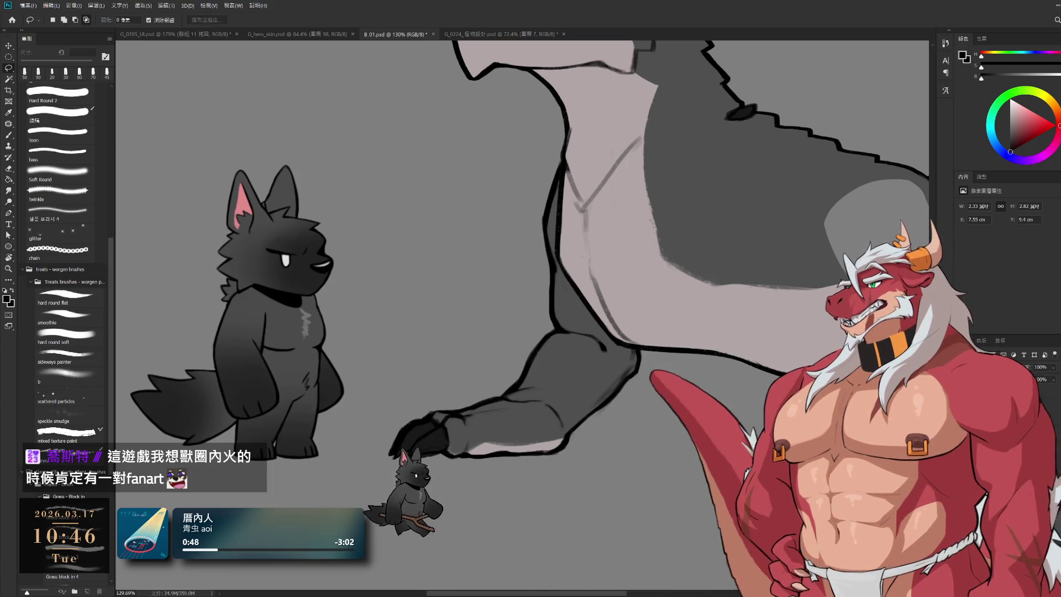
key(Delete)
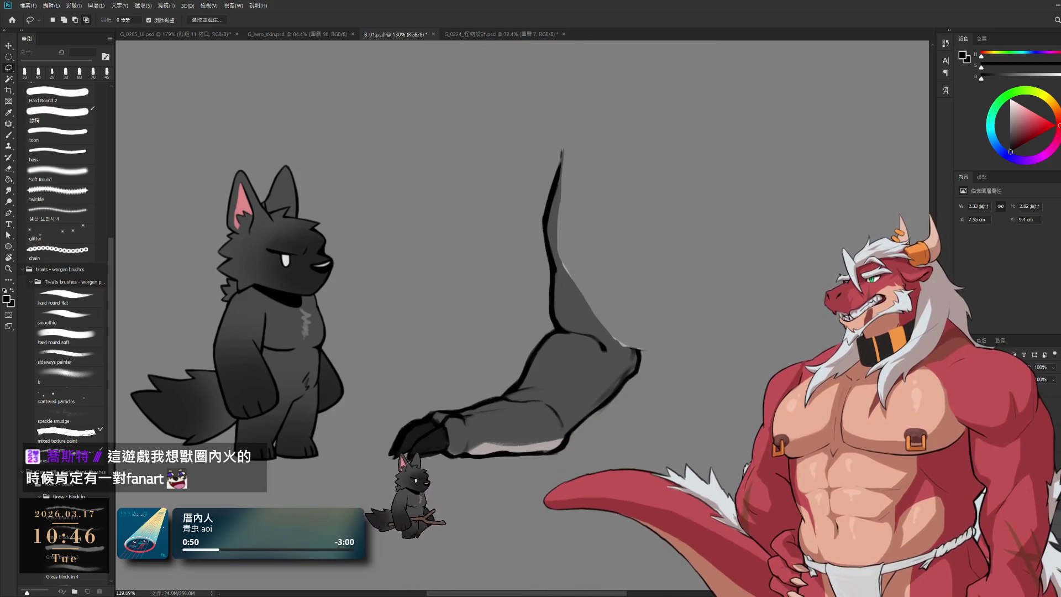
Sample a lighter grey with the textured painterly brush and paint the leg's top and upper edge
click(69, 356)
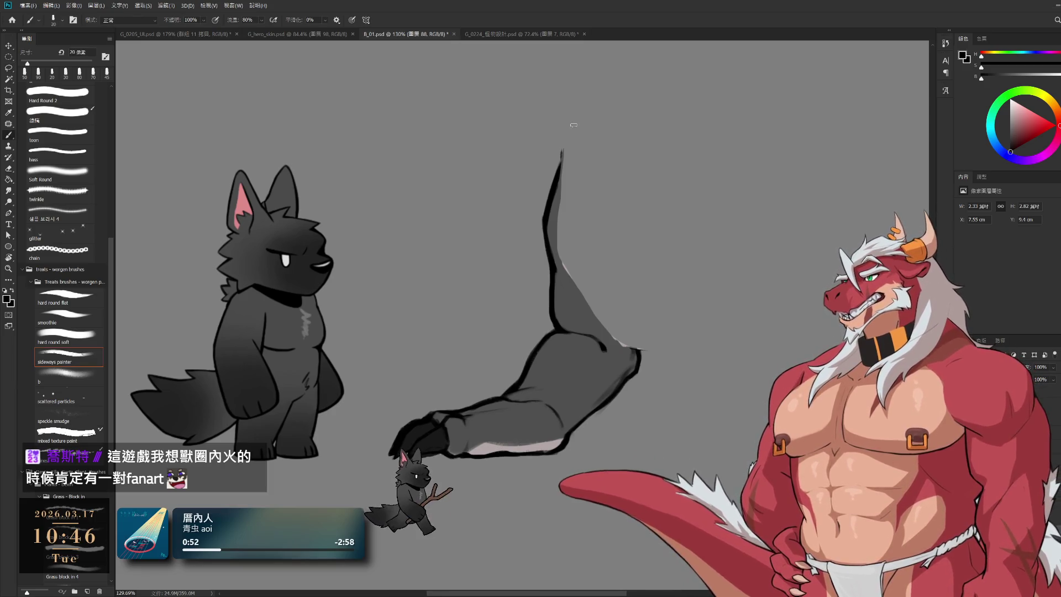
alt+click(575, 302)
key(bracketright)
key(bracketright)
key(bracketright)
drag(568, 172, 565, 188)
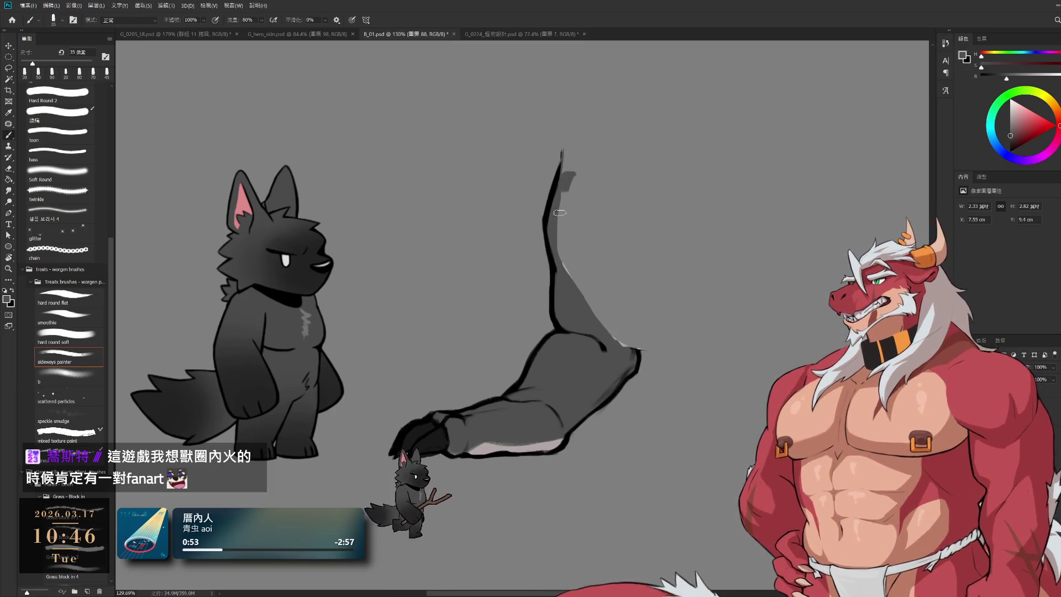
key(bracketright)
drag(603, 317, 596, 281)
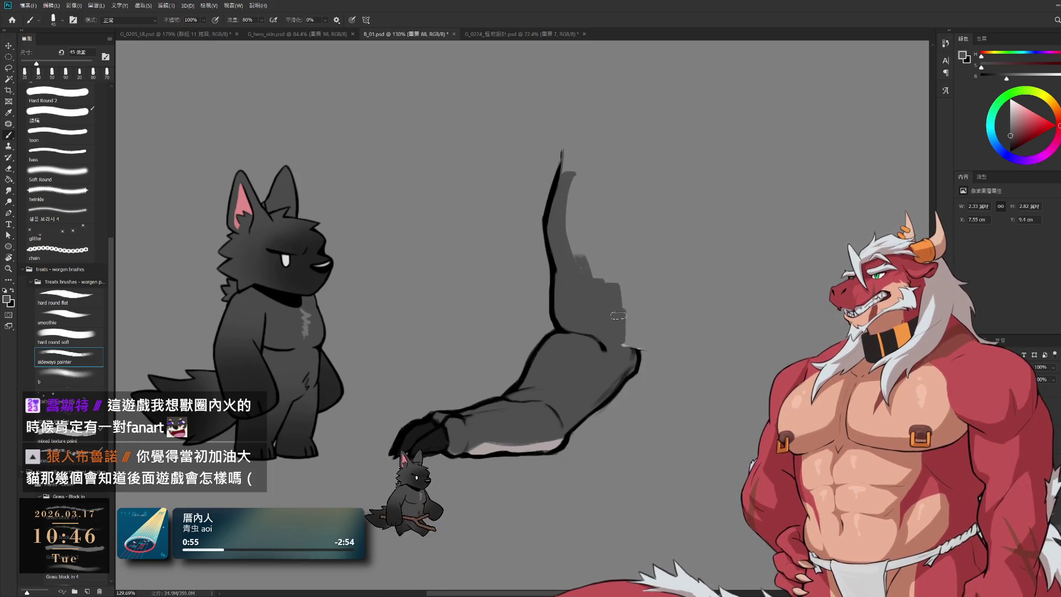
Paint dark strokes along the limb's tip and inner edge, then grey over its upper right edge
drag(605, 200, 614, 229)
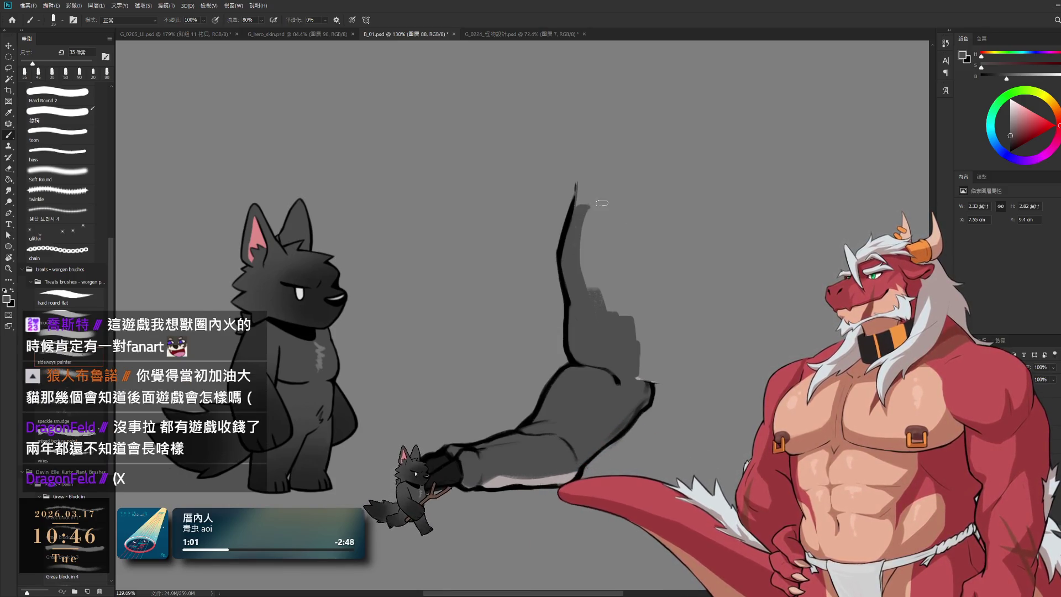
mouse_move(608, 208)
mouse_down()
mouse_move(578, 202)
mouse_move(584, 255)
mouse_move(601, 213)
mouse_up()
key(])
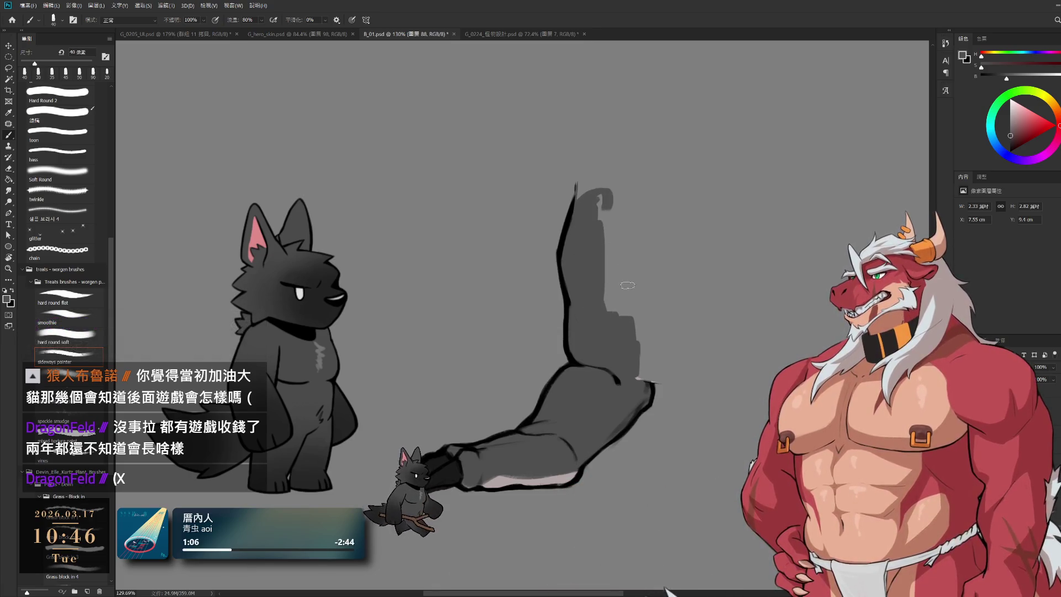
key(])
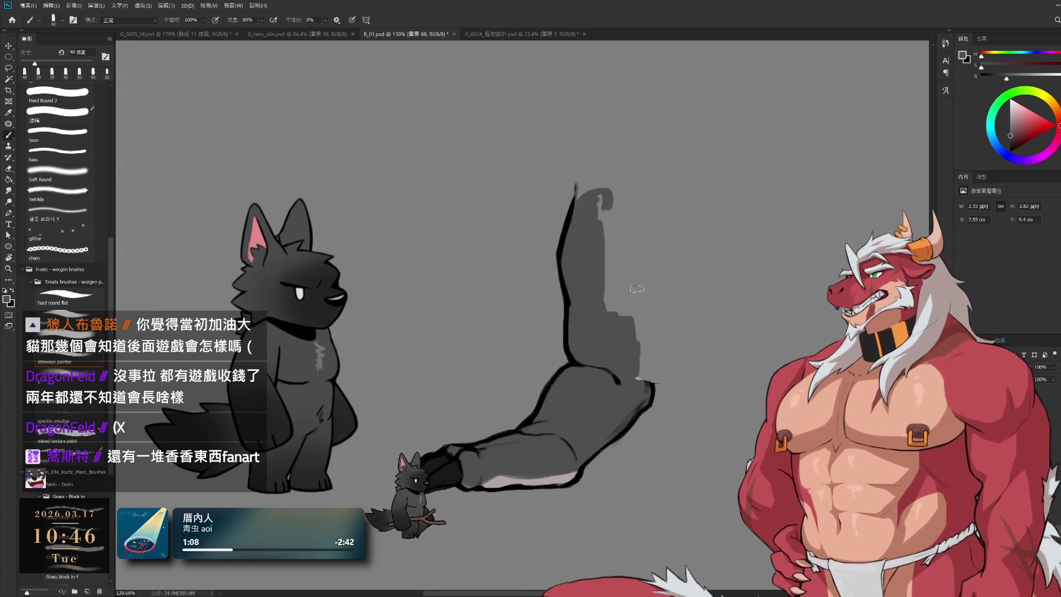
key(])
drag(632, 278, 644, 384)
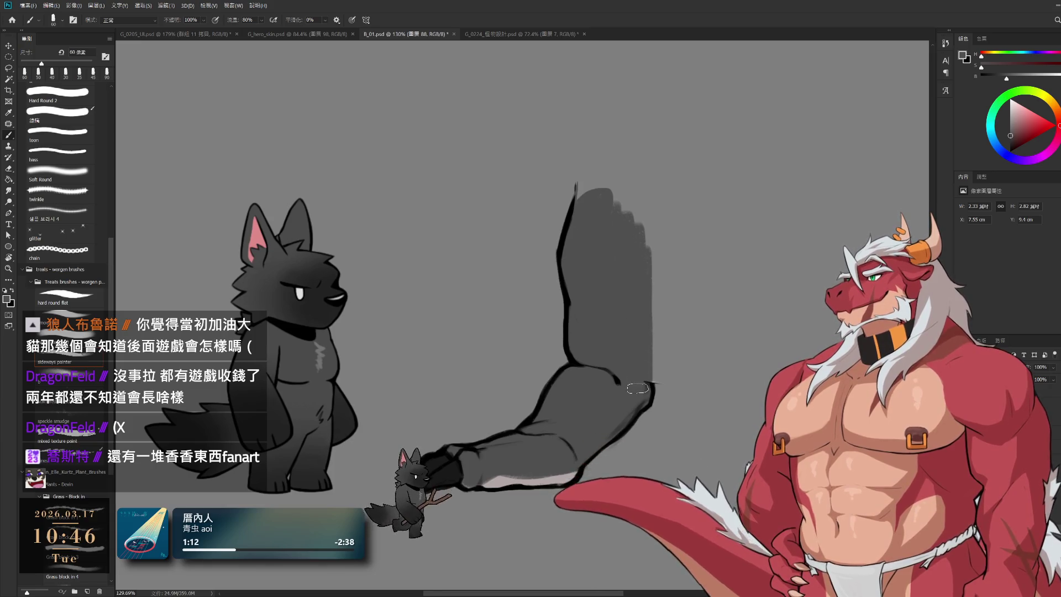
Widen and fill in the limb's right edge and round off its top
key(e)
key(b)
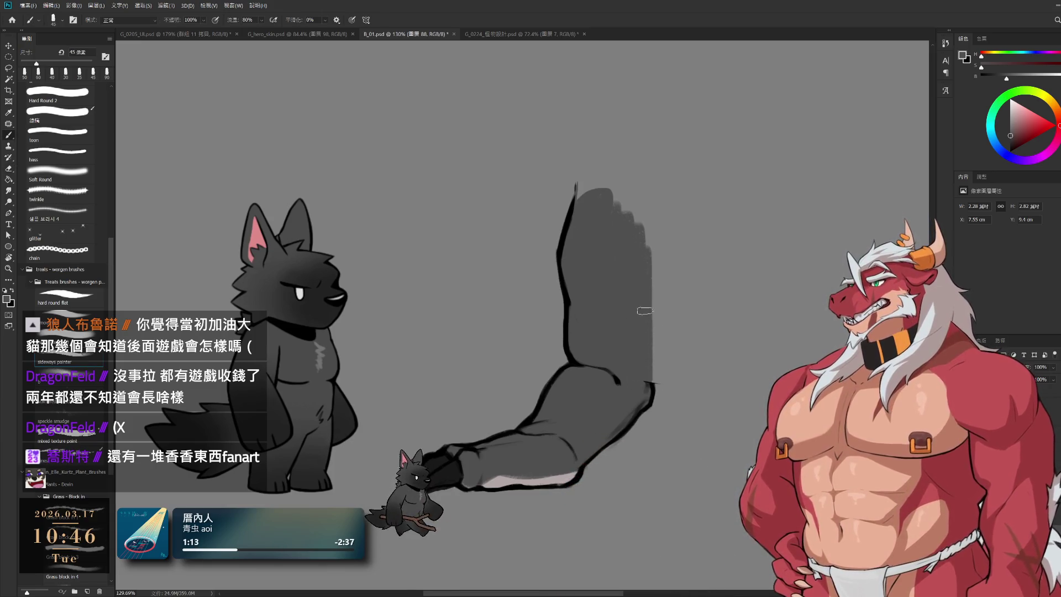
mouse_move(645, 339)
mouse_down()
mouse_move(654, 332)
mouse_move(657, 381)
mouse_up()
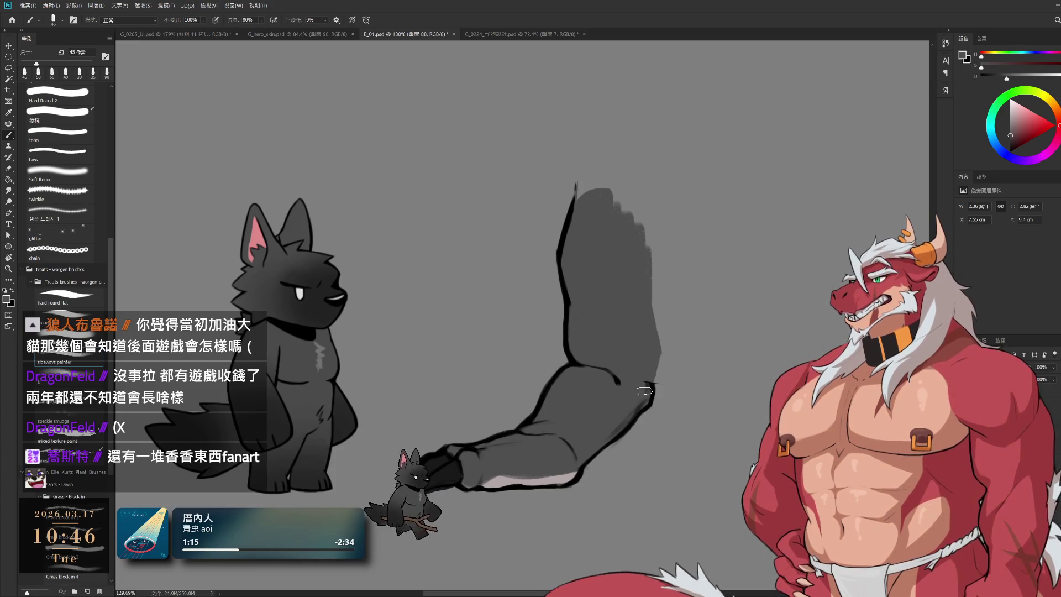
drag(652, 273, 661, 243)
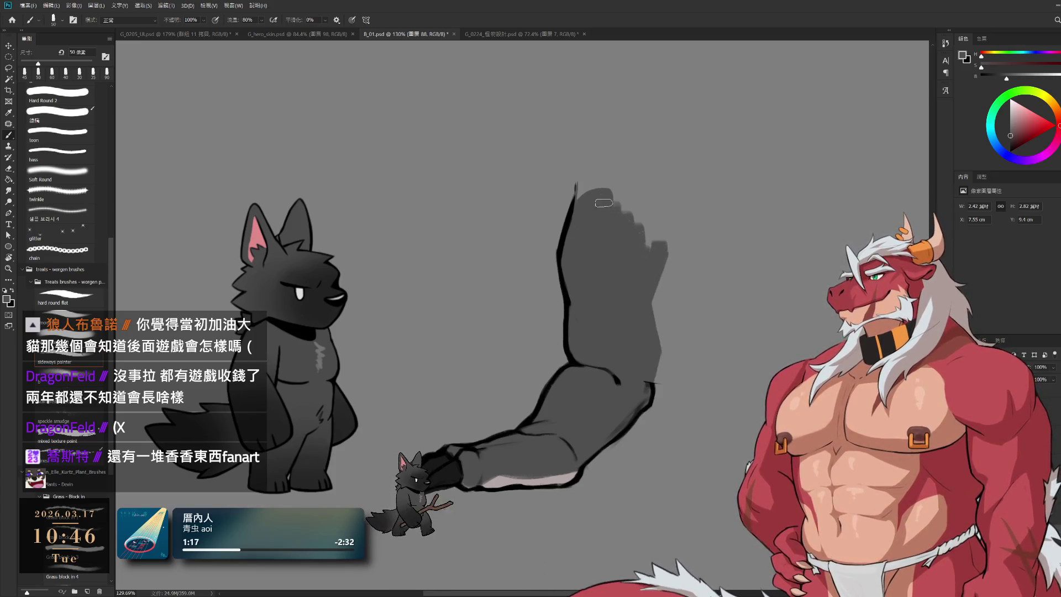
drag(603, 201, 638, 237)
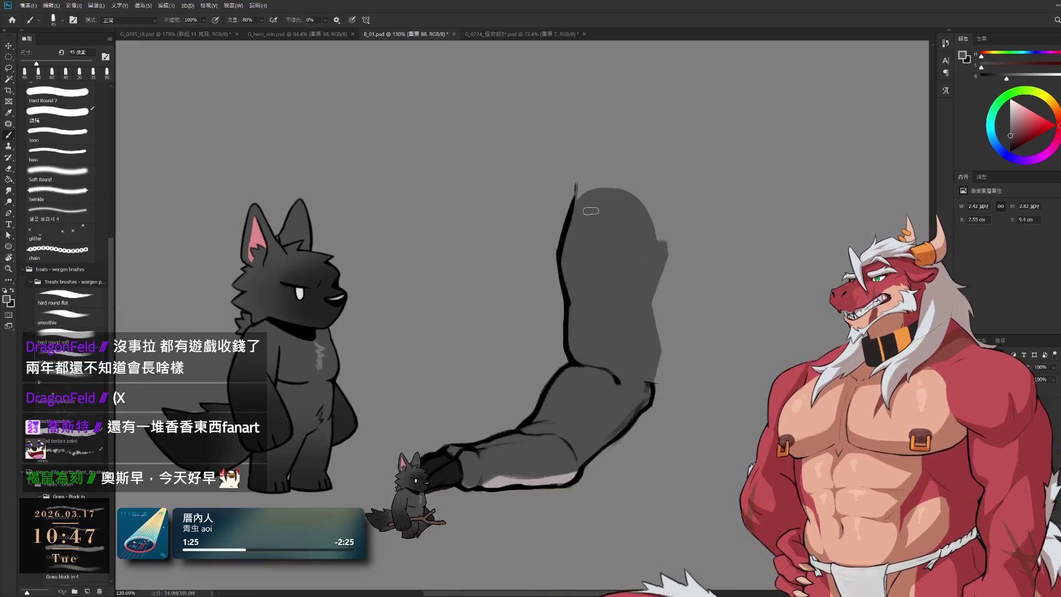
key(e)
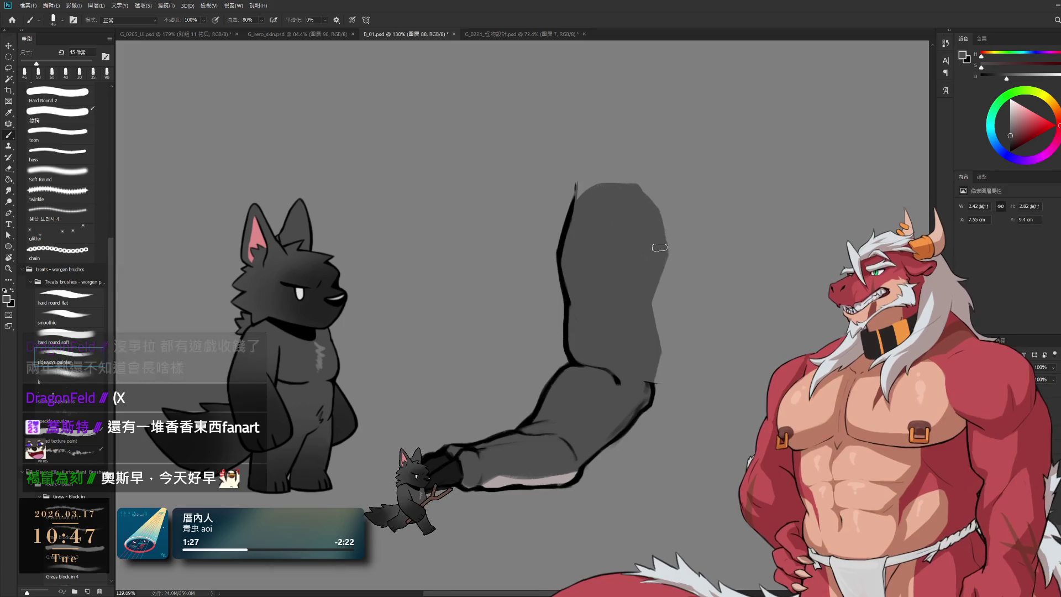
key(bracketright)
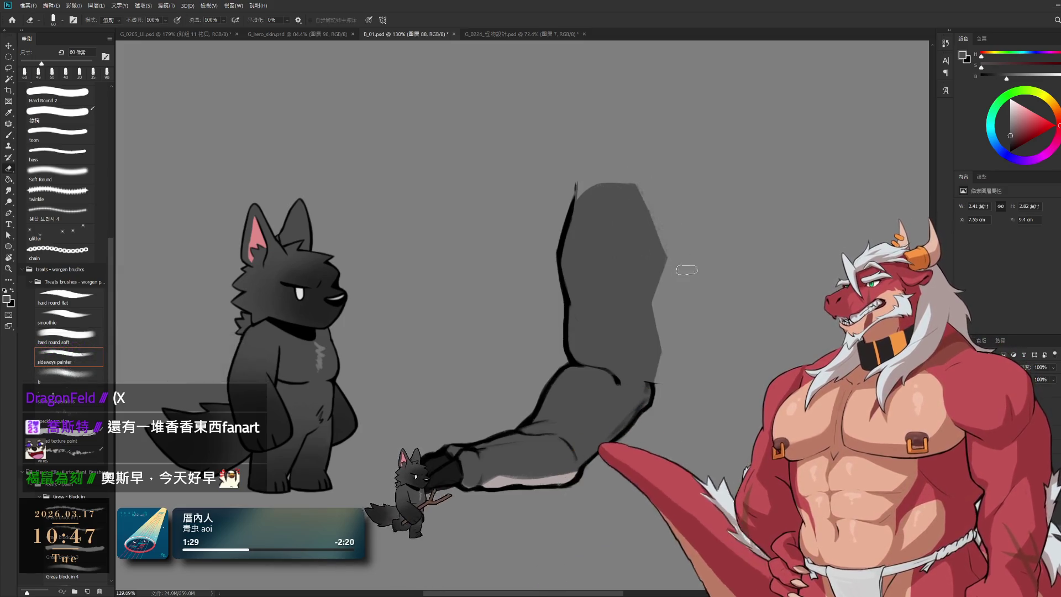
Select the arm's line-art layer, undo its latest outline strokes, and zoom in on the wolf and arm
key(b)
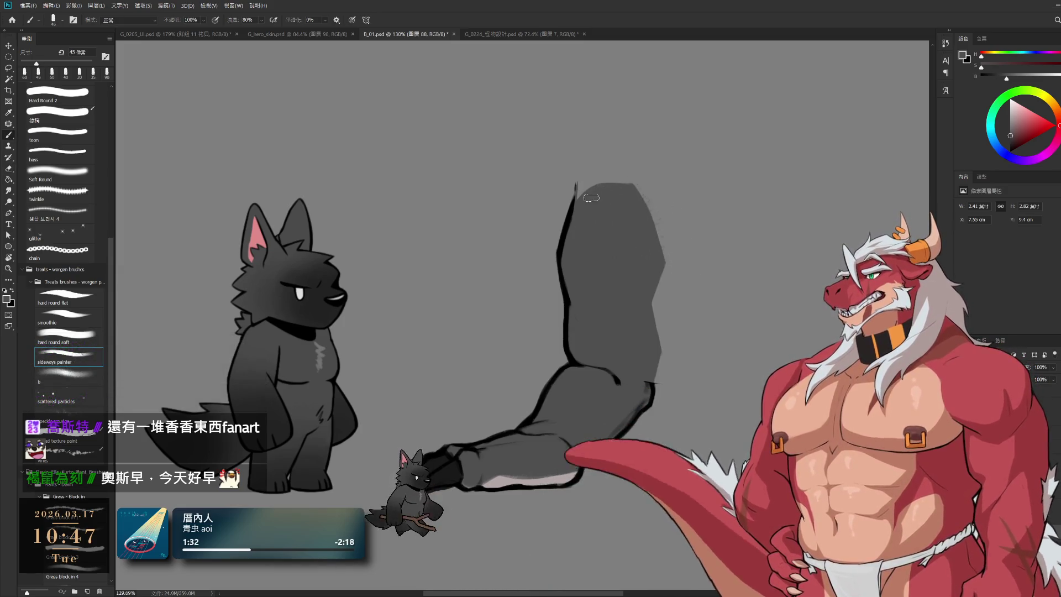
key(e)
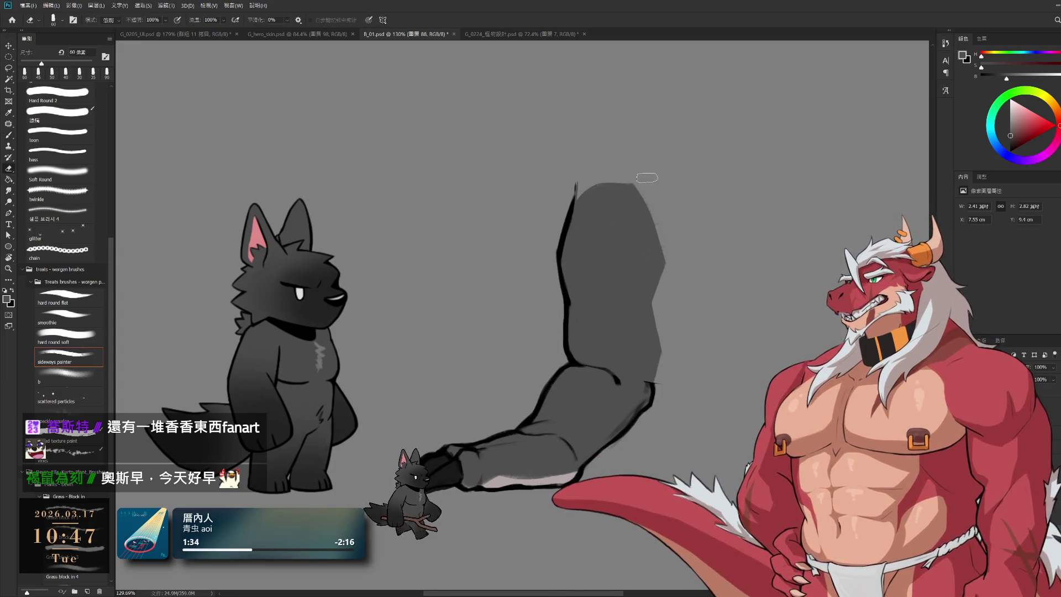
key(b)
key(bracketleft)
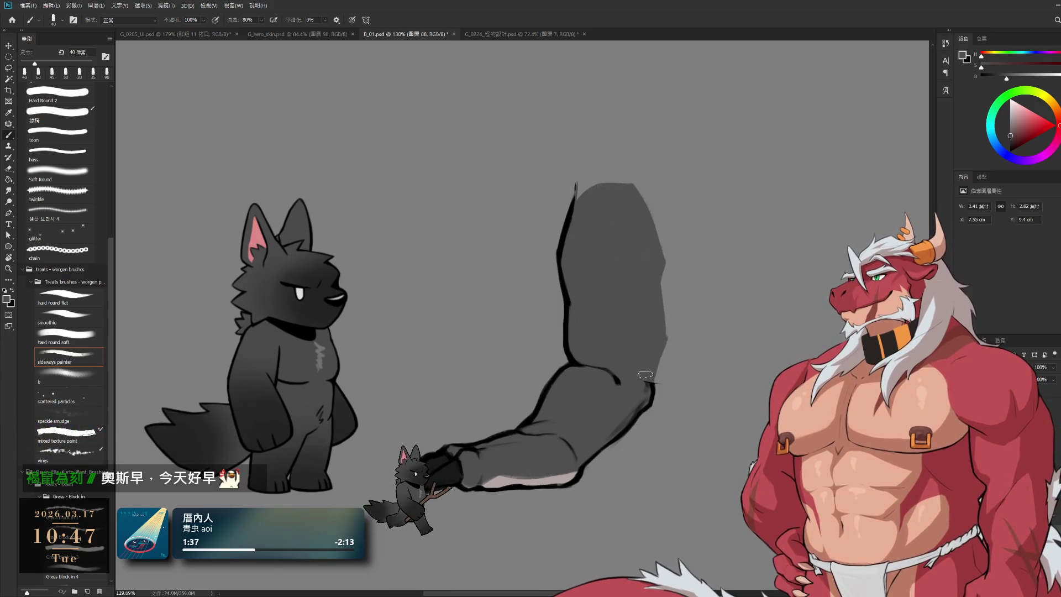
ctrl+click(654, 393)
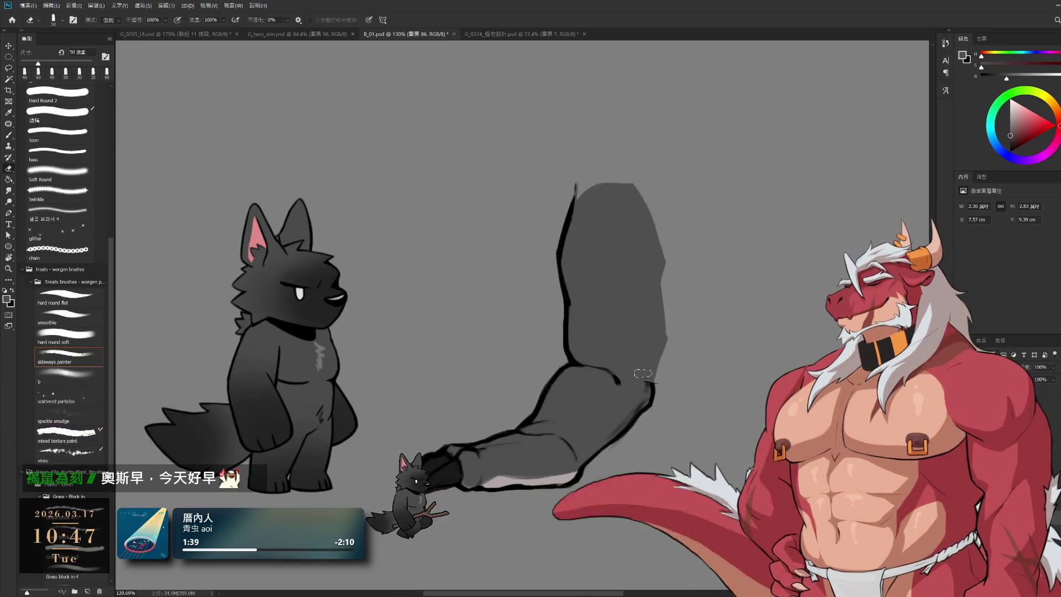
key(e)
key(b)
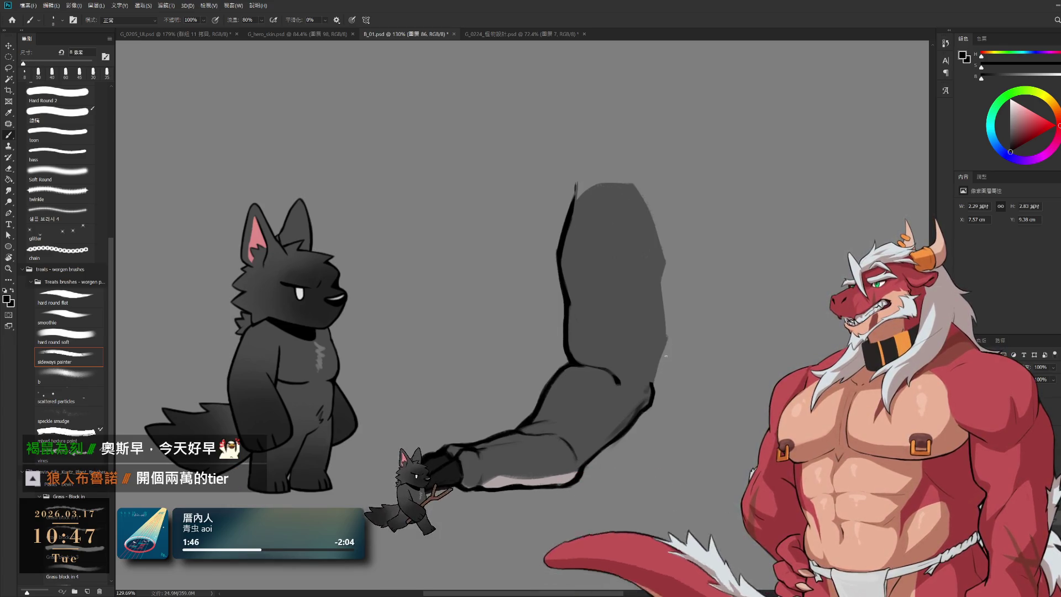
key(ctrl+z)
key(ctrl+z)
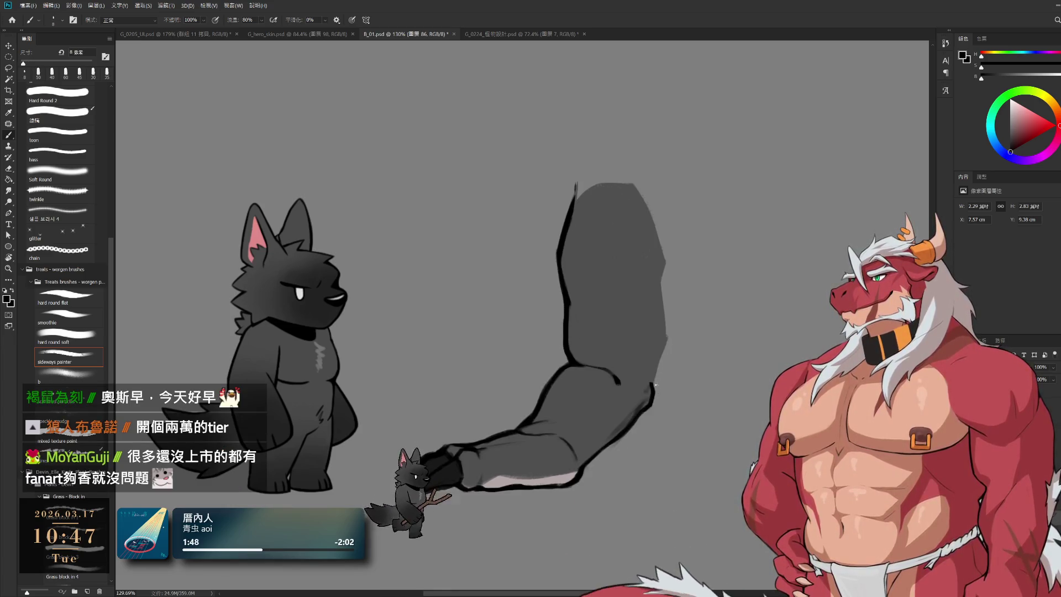
key(bracketright)
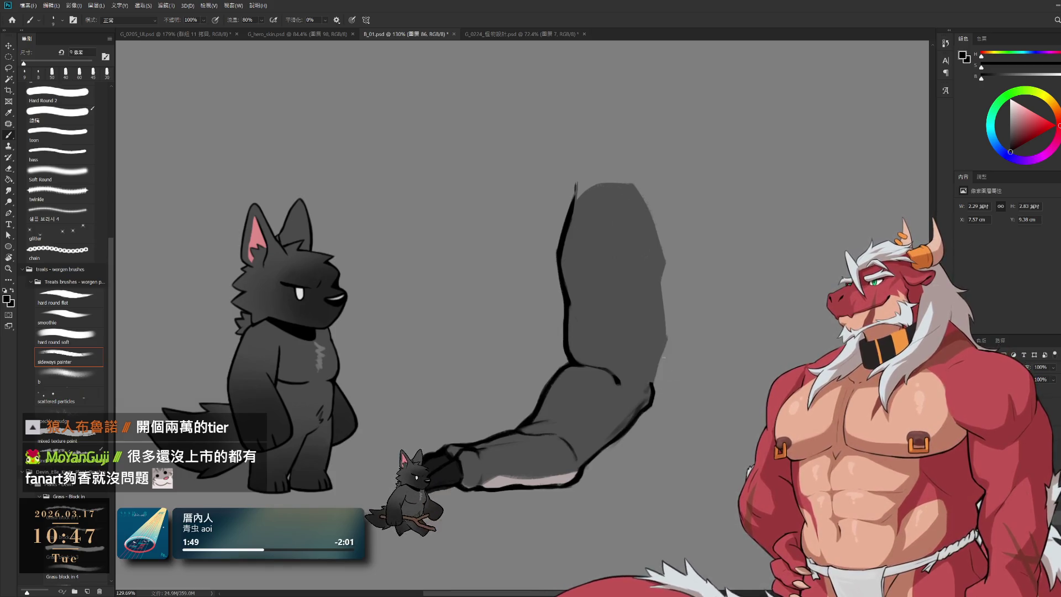
key(bracketright)
key(bracketright)
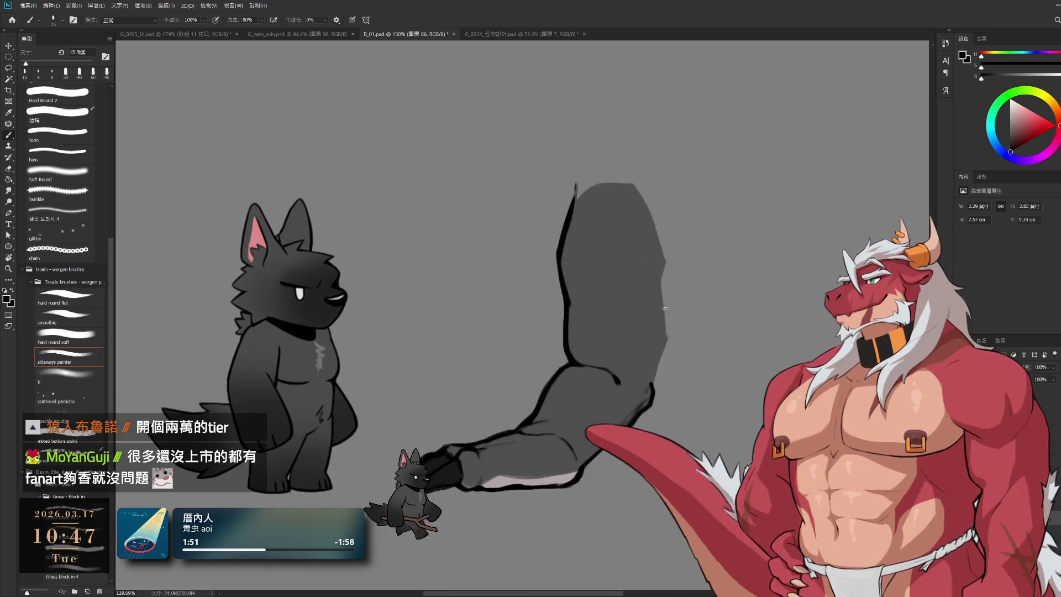
key(bracketleft)
scroll(665, 308, up, 3)
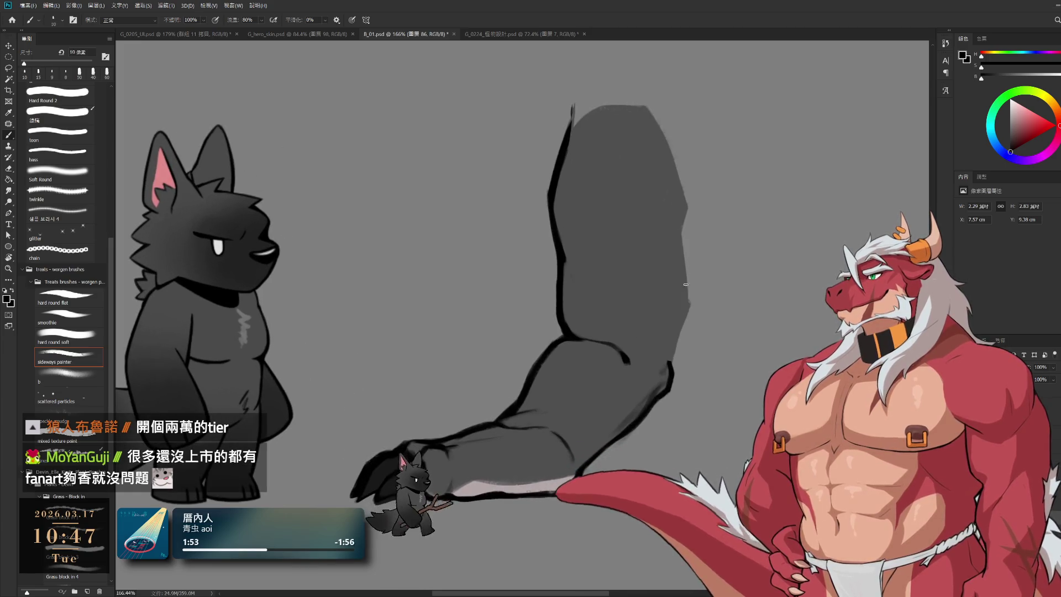
Select the arm outline layer and set the brush to 20 px
drag(681, 335, 672, 367)
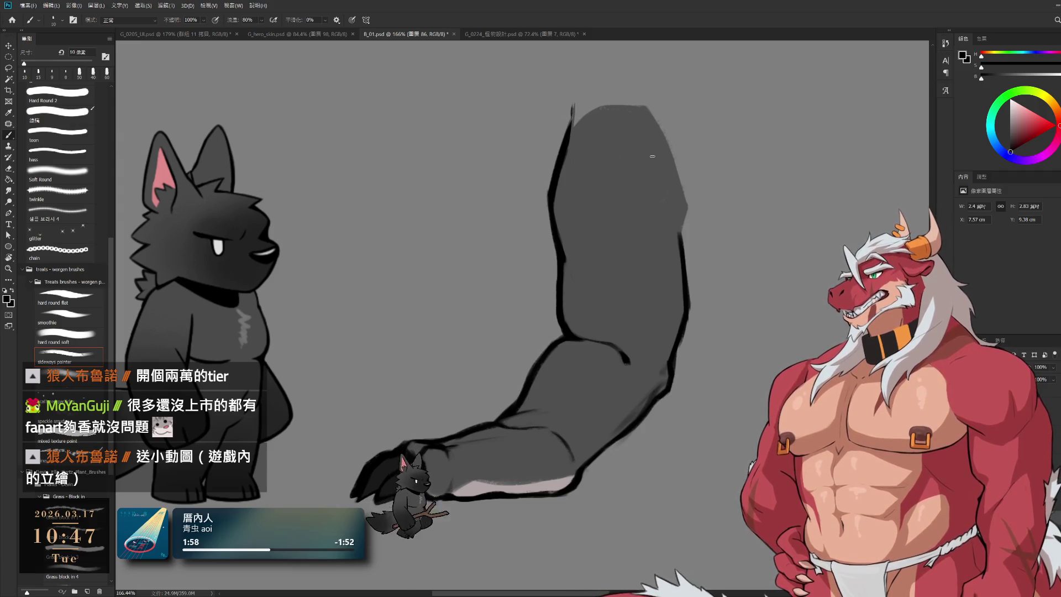
scroll(661, 324, up, 3)
scroll(684, 304, up, 2)
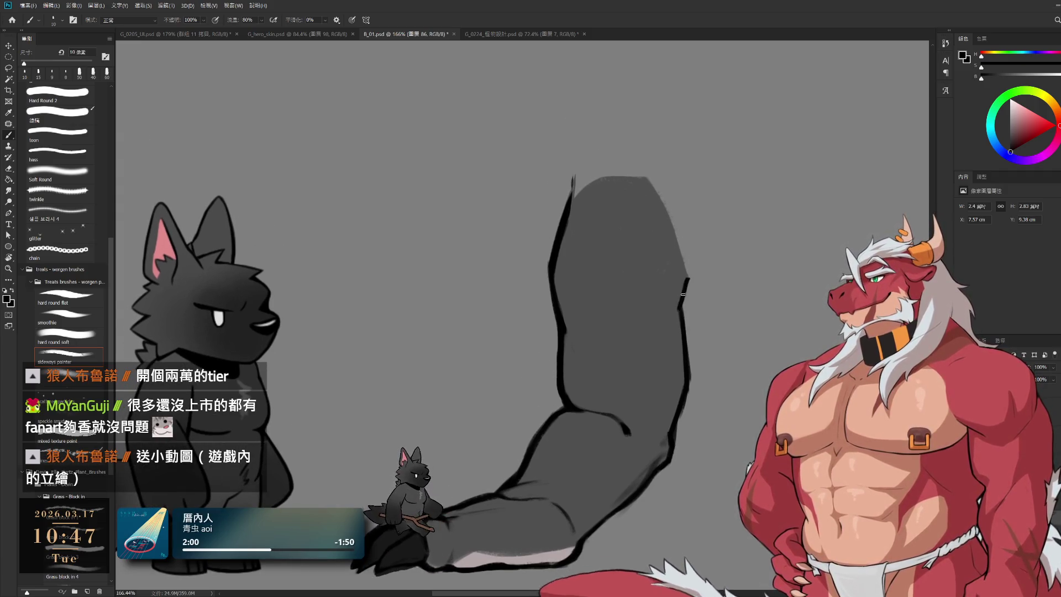
key(e)
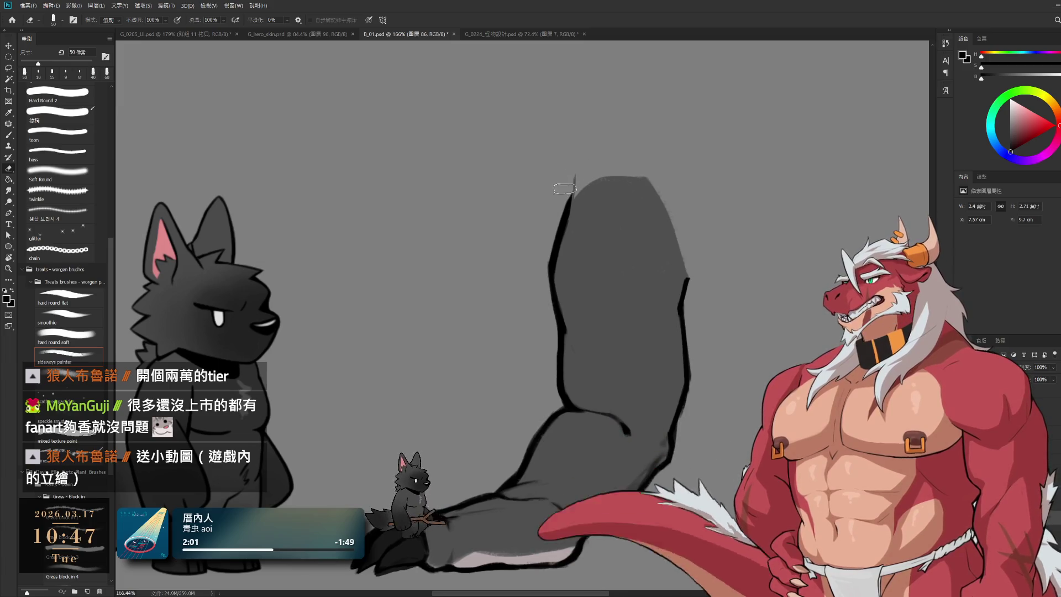
ctrl+click(595, 214)
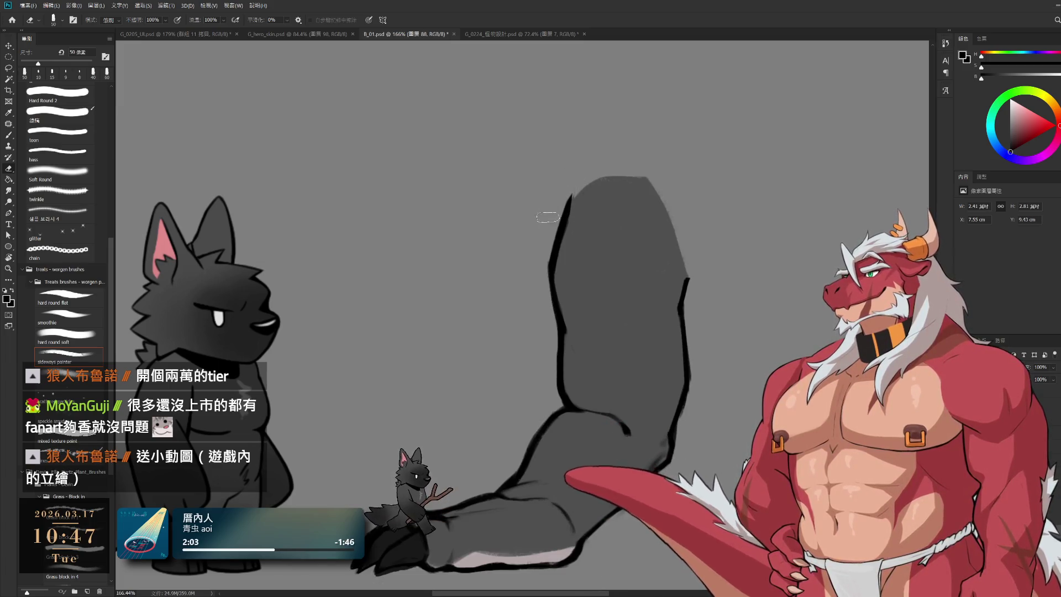
key(b)
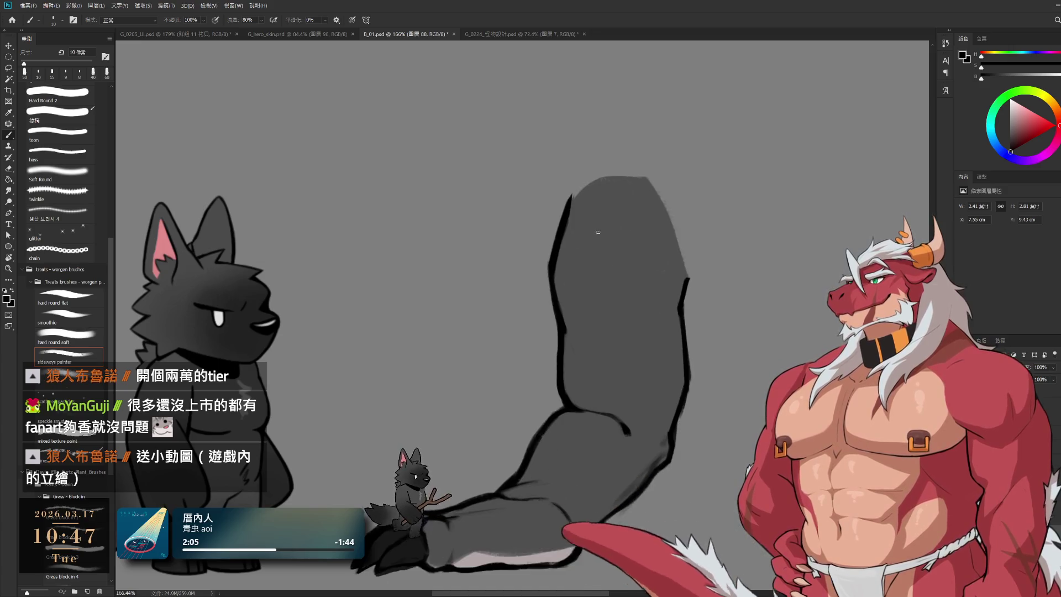
key(bracketright)
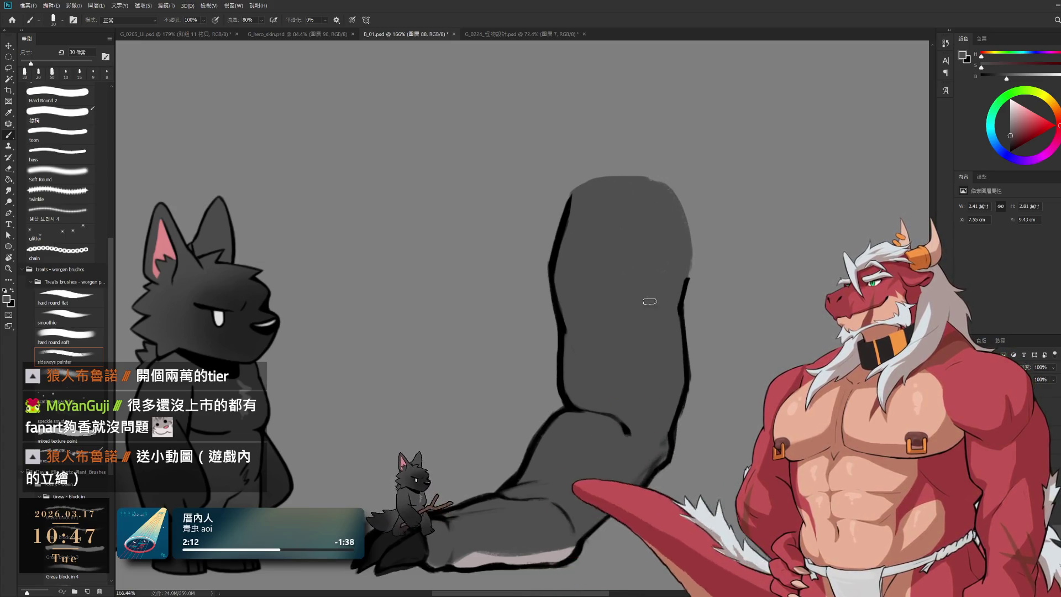
Undo the recent erasing of the arm outline's upper part
mouse_move(601, 252)
mouse_down()
mouse_move(578, 241)
mouse_move(602, 235)
mouse_up()
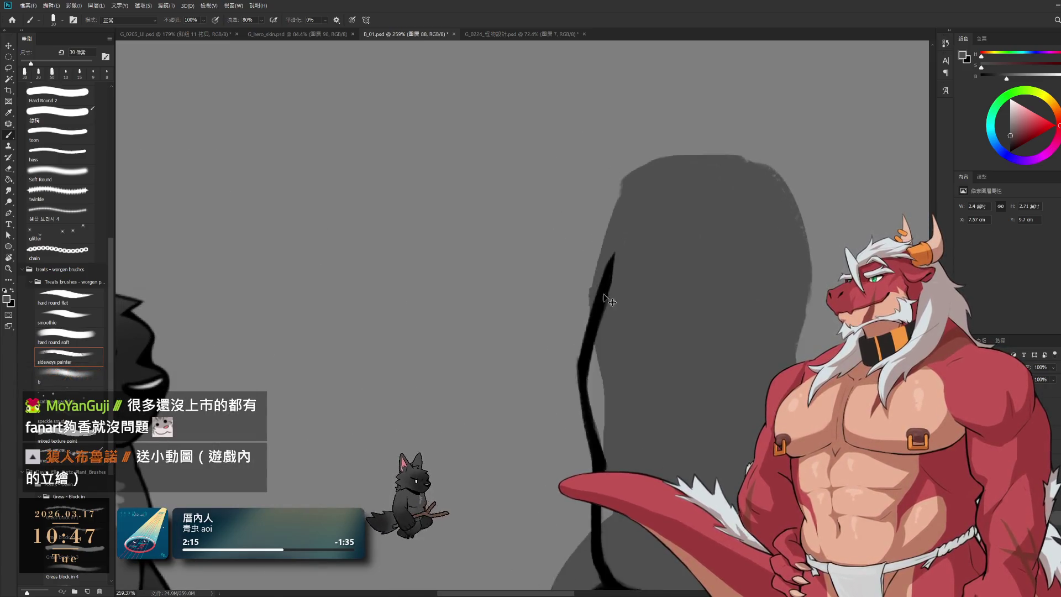
key(e)
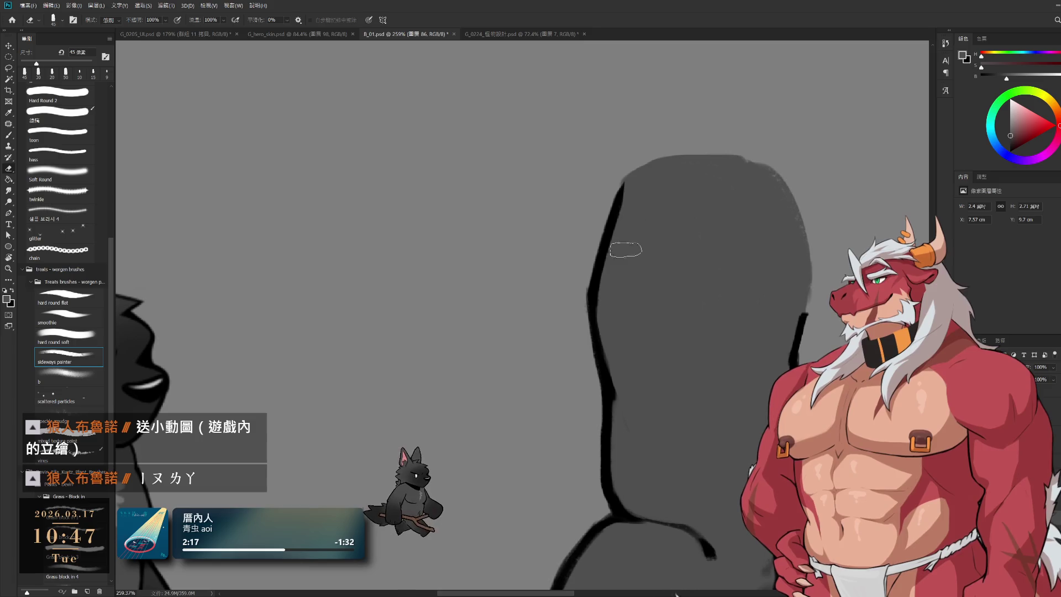
drag(668, 298, 607, 305)
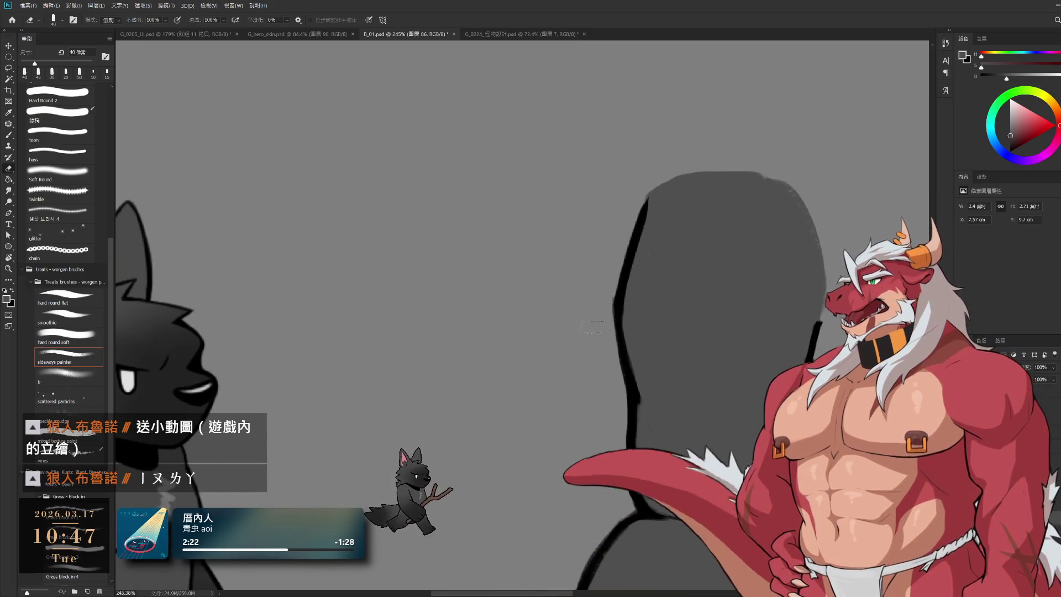
drag(606, 346, 555, 116)
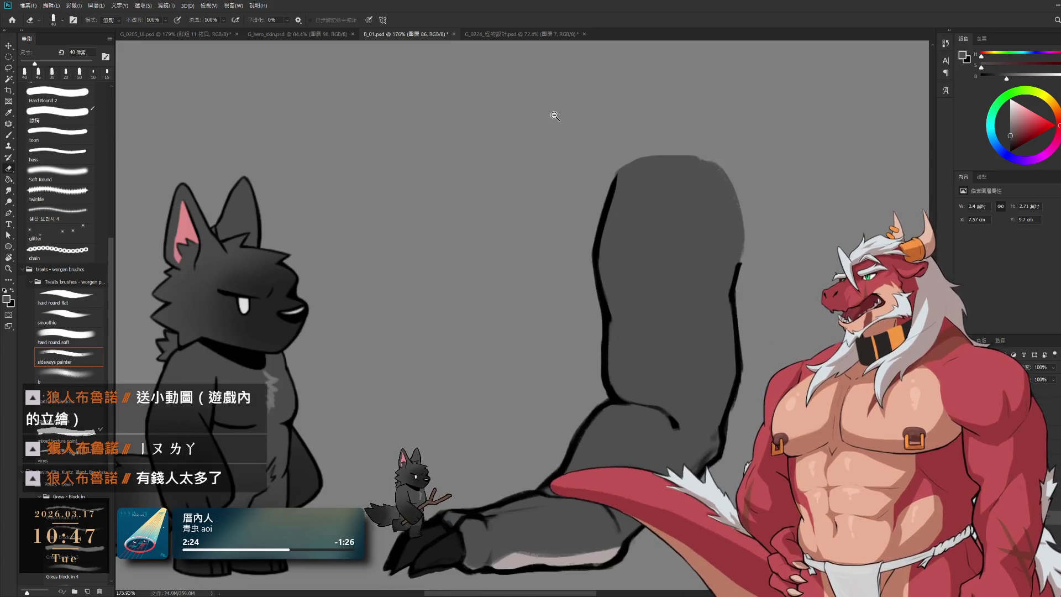
scroll(720, 307, up, 2)
scroll(716, 298, up, 3)
scroll(710, 287, up, 3)
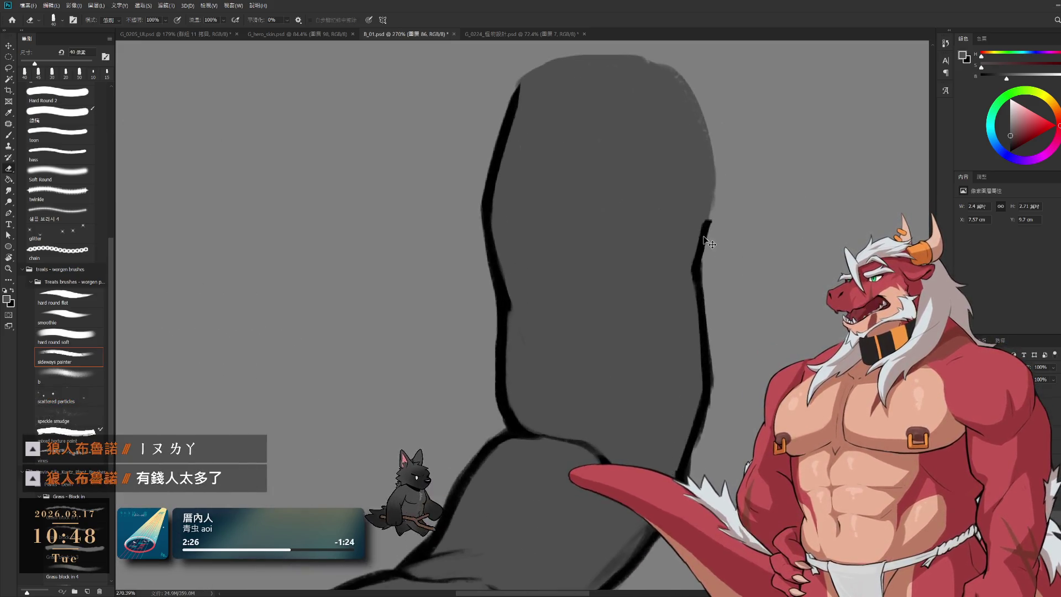
key(ctrl+z)
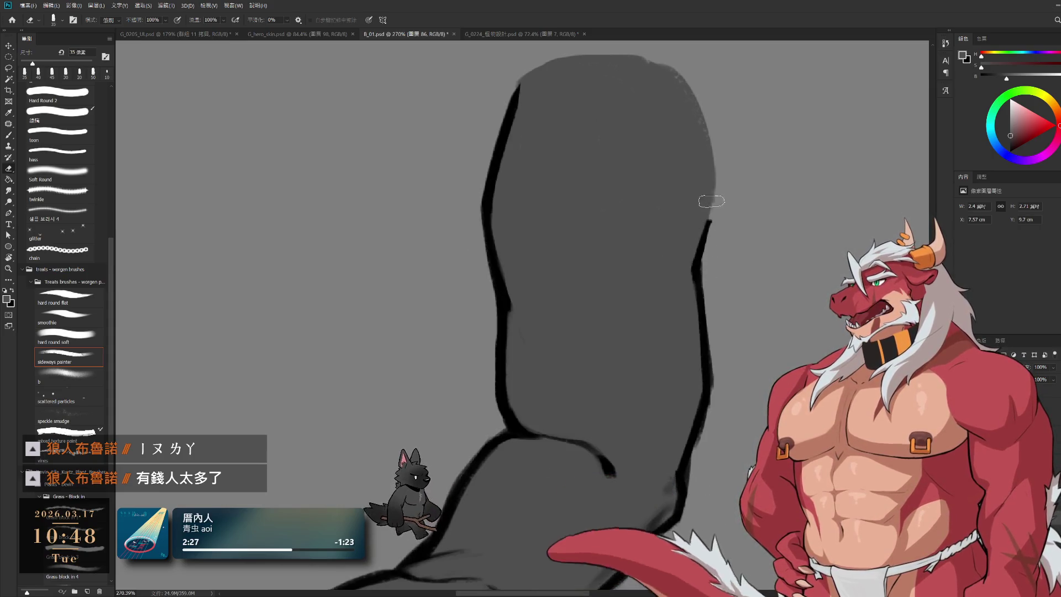
scroll(695, 244, down, 2)
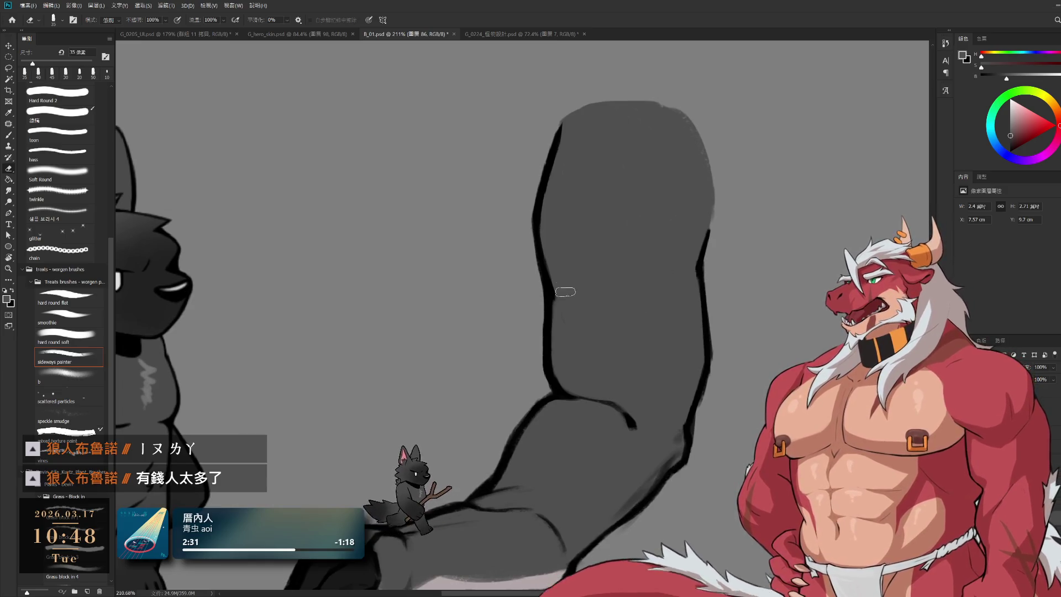
key(b)
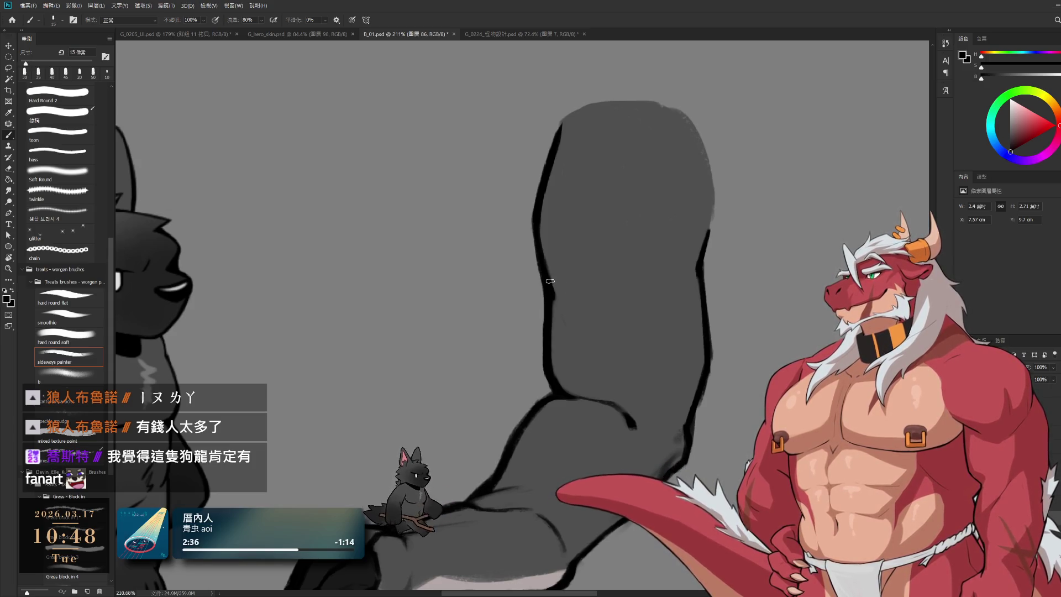
key(e)
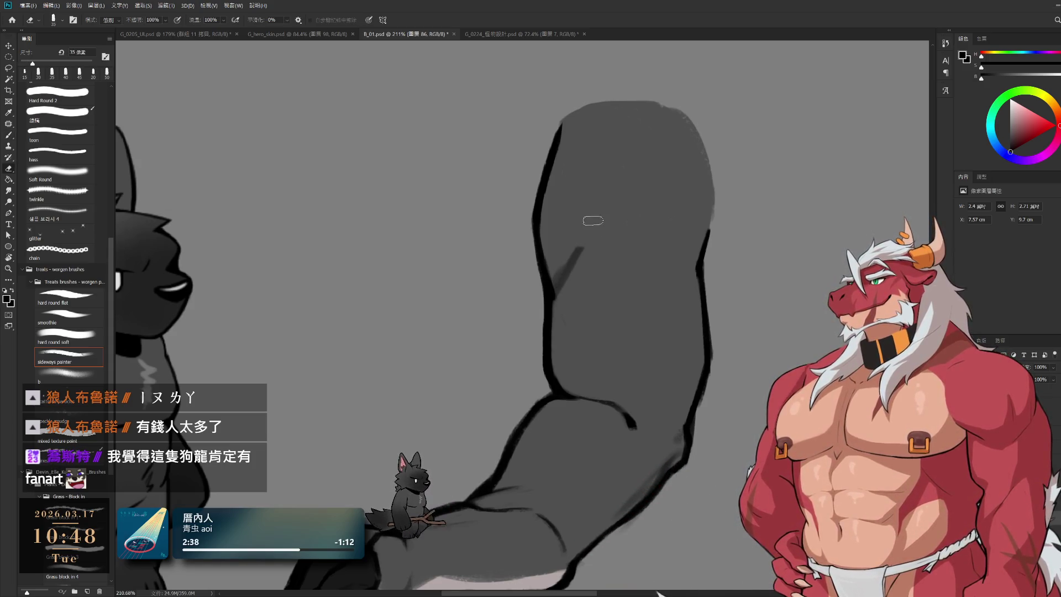
scroll(568, 330, down, 5)
scroll(563, 218, up, 4)
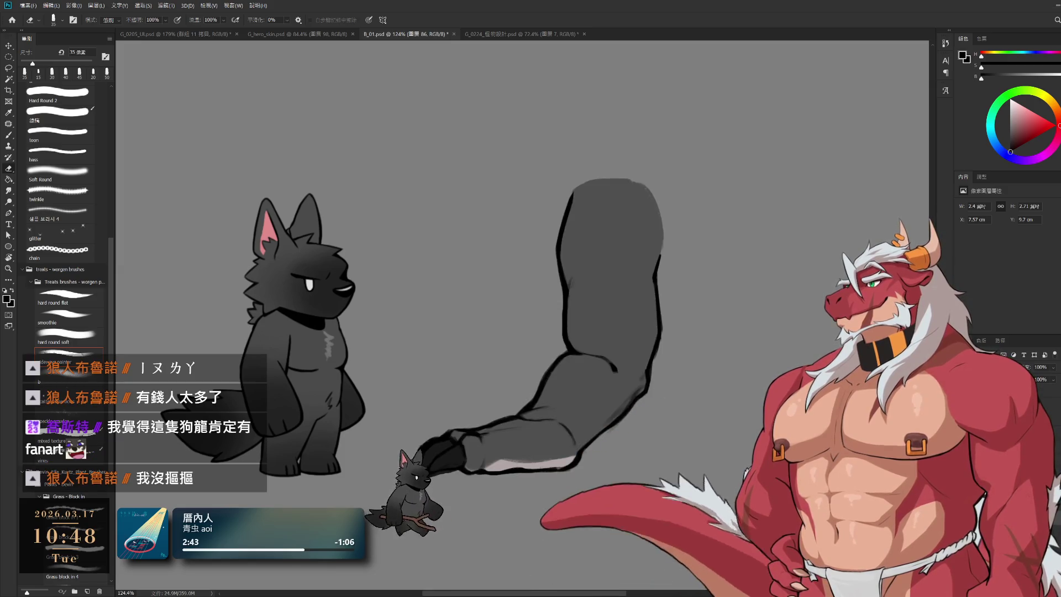
Paint pale belly colour under the dragon's body with a large brush
scroll(523, 315, up, 5)
scroll(522, 316, up, 5)
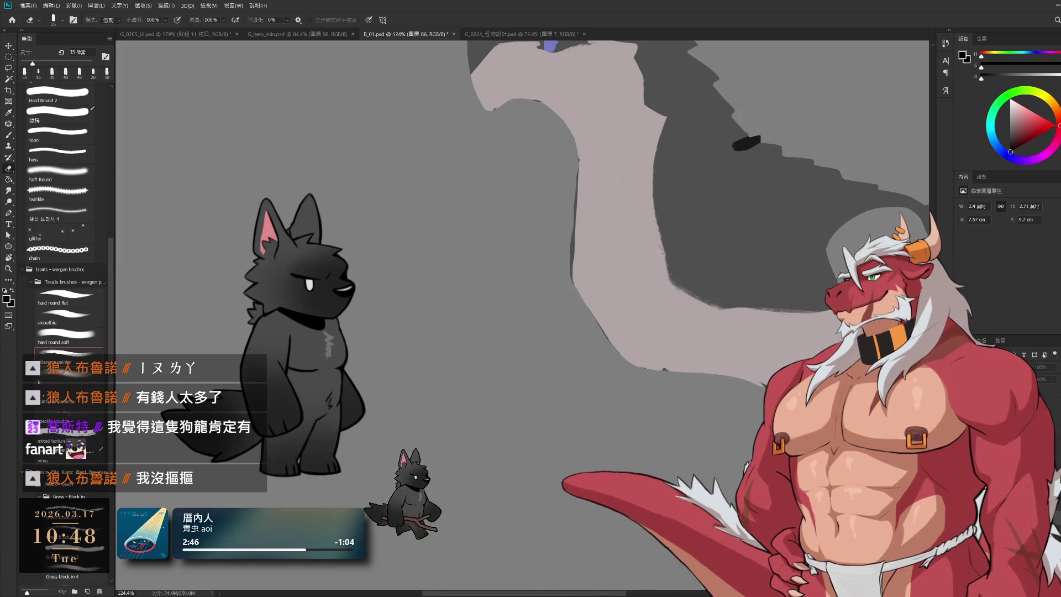
drag(762, 410, 648, 460)
scroll(602, 304, down, 2)
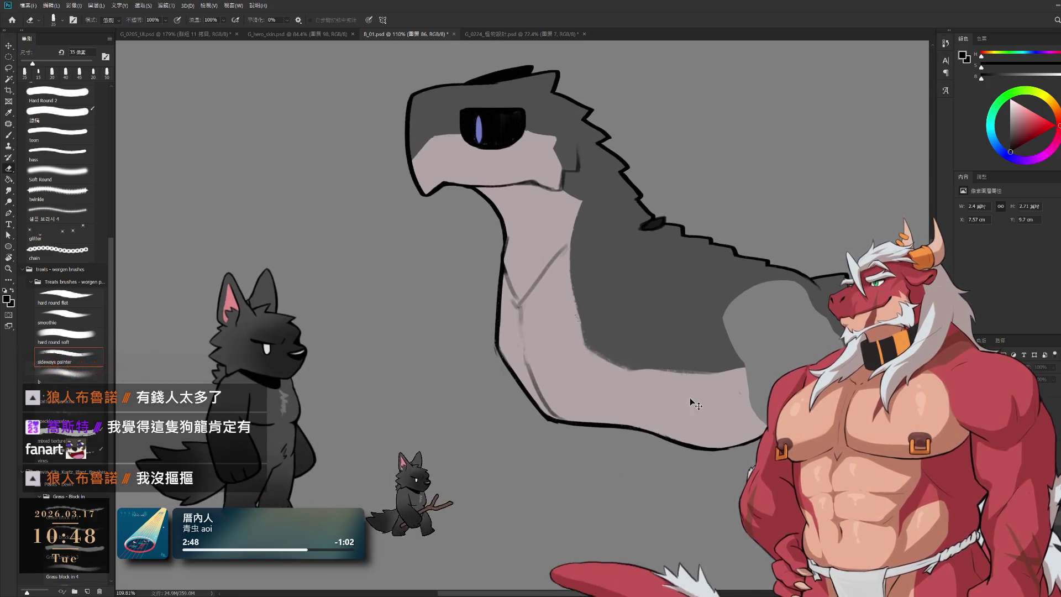
drag(633, 319, 588, 298)
key(b)
drag(685, 376, 621, 346)
key(bracketright)
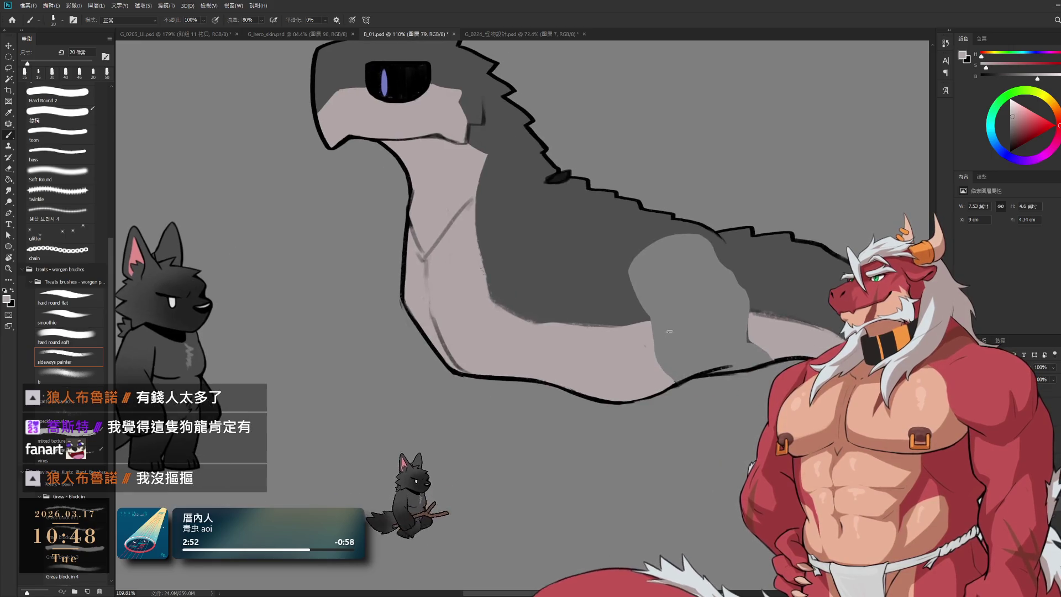
key(bracketright)
key(bracketright)
key(bracketright)
mouse_move(729, 318)
mouse_down()
mouse_move(680, 320)
mouse_move(663, 348)
mouse_move(754, 354)
mouse_up()
key(bracketright)
key(bracketright)
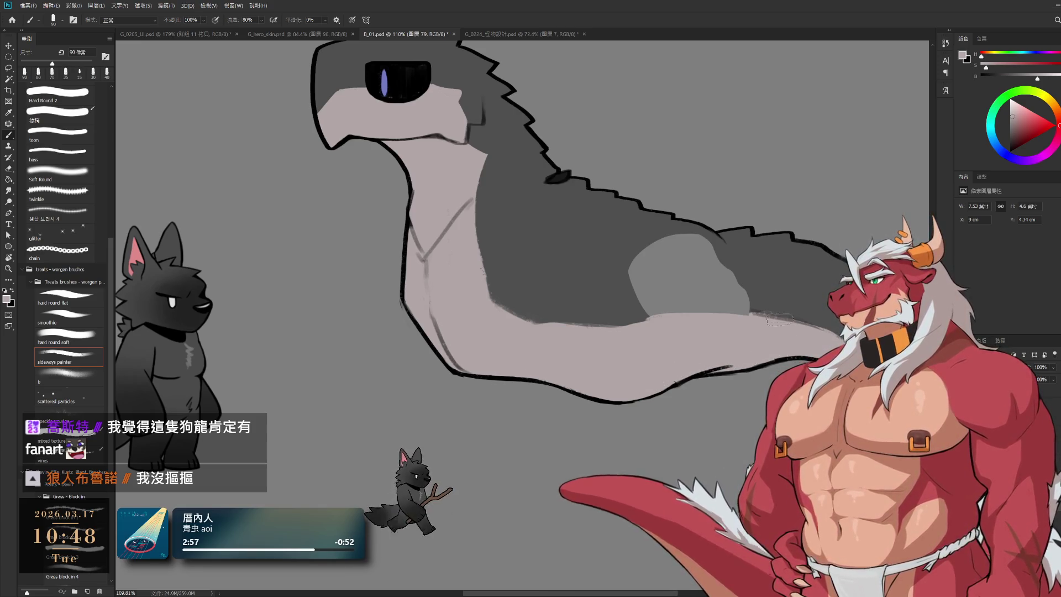
Cover the pale patch's top with dark body grey and roughen the belly edge with a 90 px pale stroke
alt+click(718, 241)
mouse_move(733, 259)
mouse_down()
mouse_move(611, 269)
mouse_move(622, 301)
mouse_move(709, 295)
mouse_up()
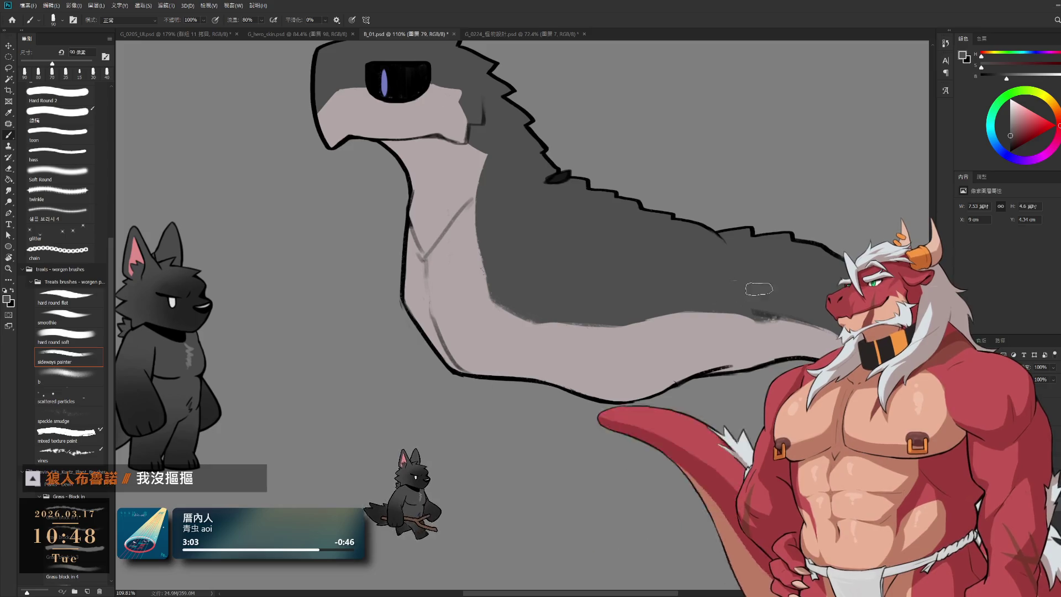
alt+click(737, 347)
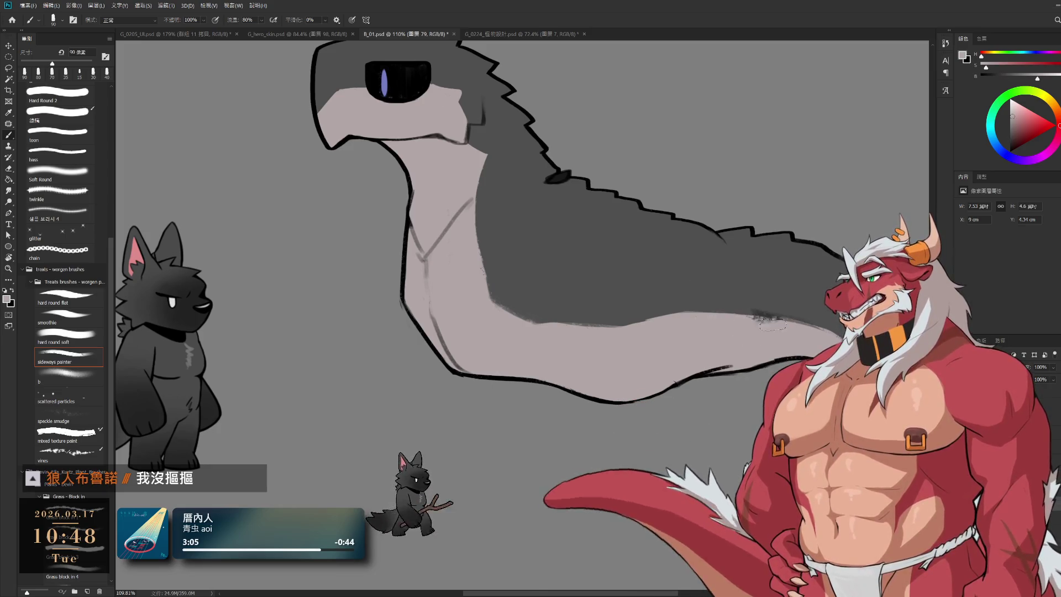
mouse_move(566, 299)
mouse_down()
mouse_move(586, 357)
mouse_move(699, 380)
mouse_up()
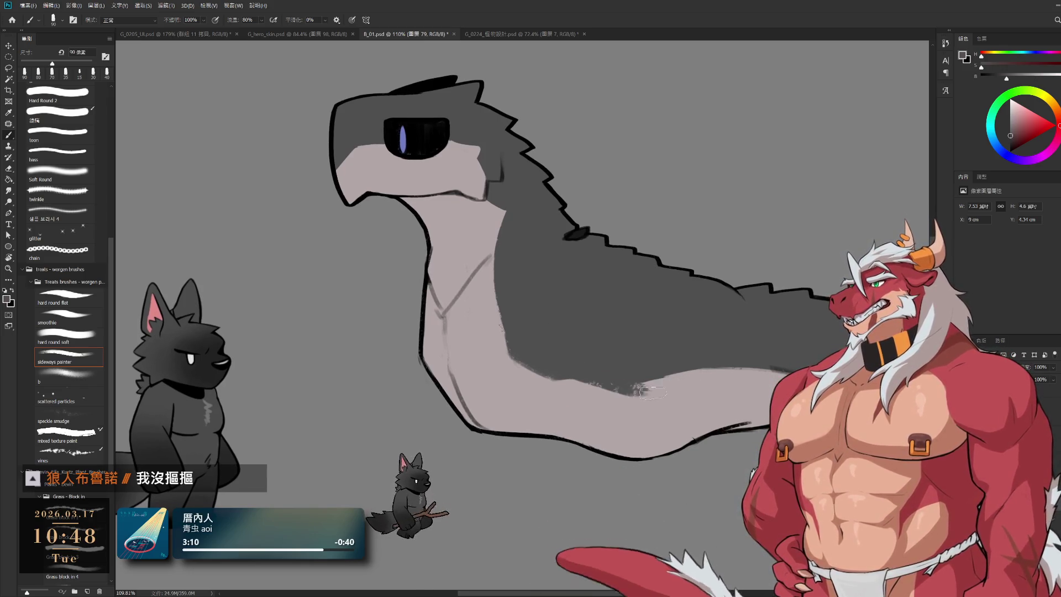
drag(780, 359, 708, 343)
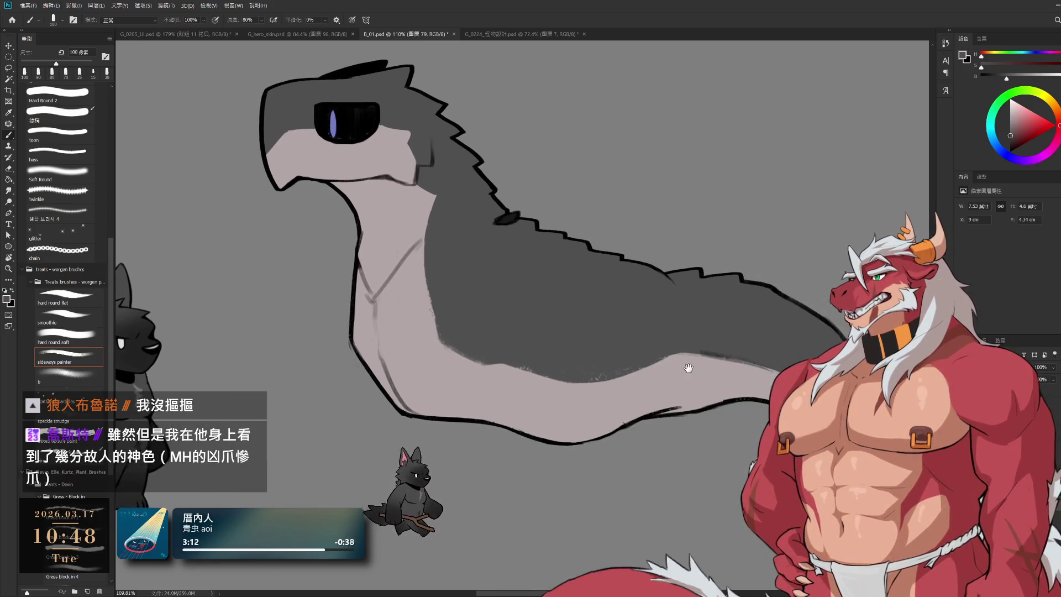
key(bracketleft)
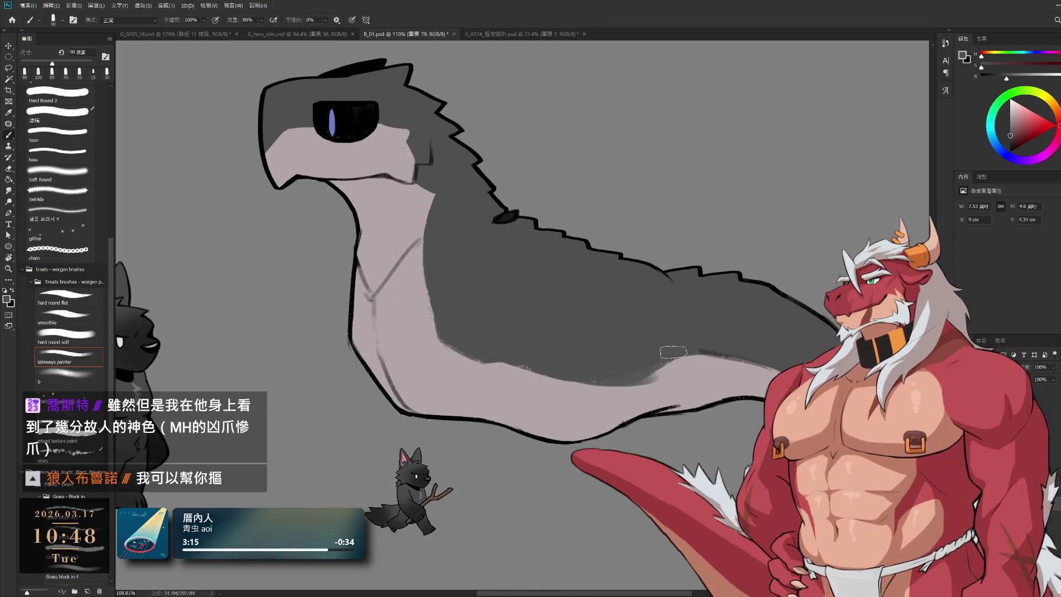
drag(664, 377, 575, 373)
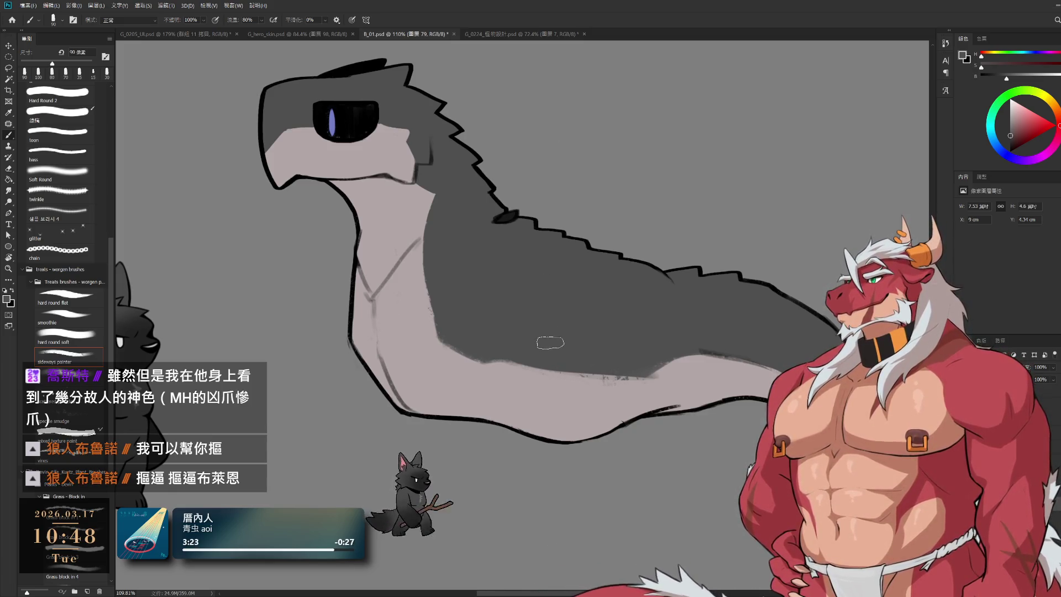
Smooth the body's lower edge with sampled dark and light body greys at 70 and 60 px
key(bracketleft)
key(bracketleft)
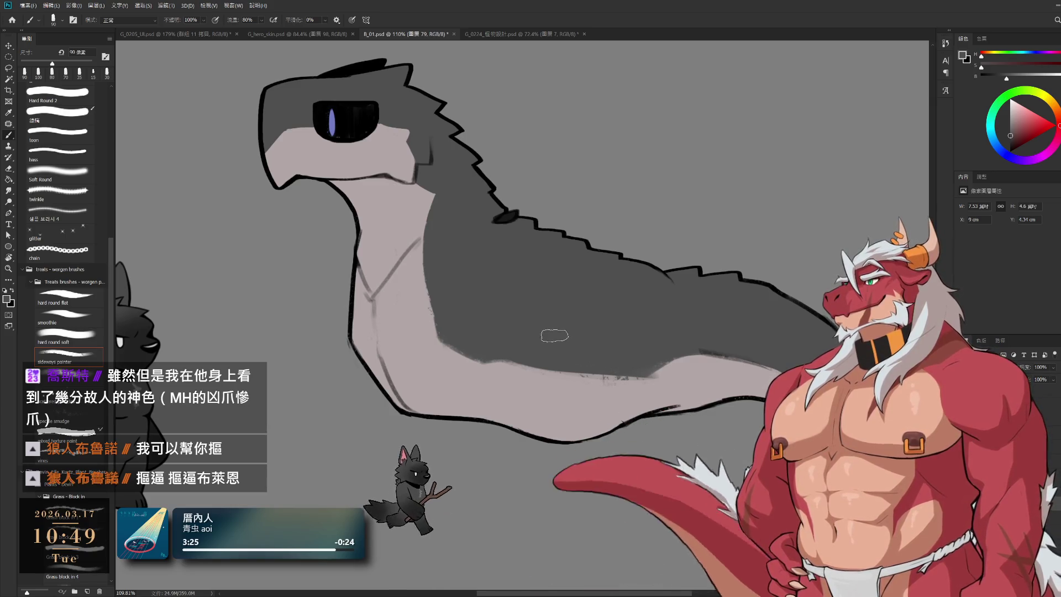
mouse_move(487, 349)
mouse_down()
mouse_move(483, 362)
mouse_move(569, 355)
mouse_up()
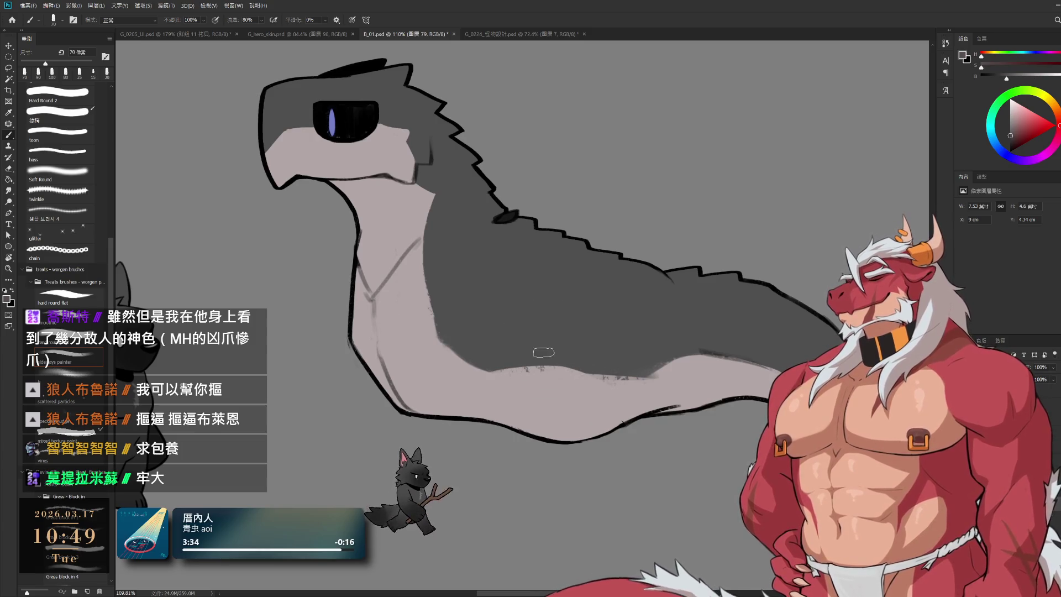
drag(544, 369, 632, 374)
key(bracketleft)
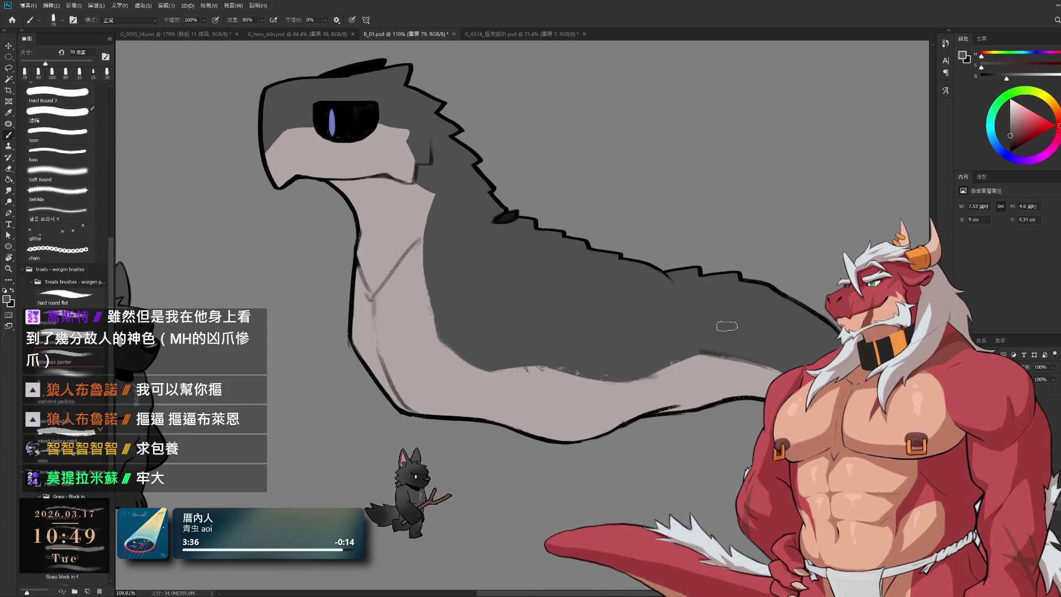
key(bracketleft)
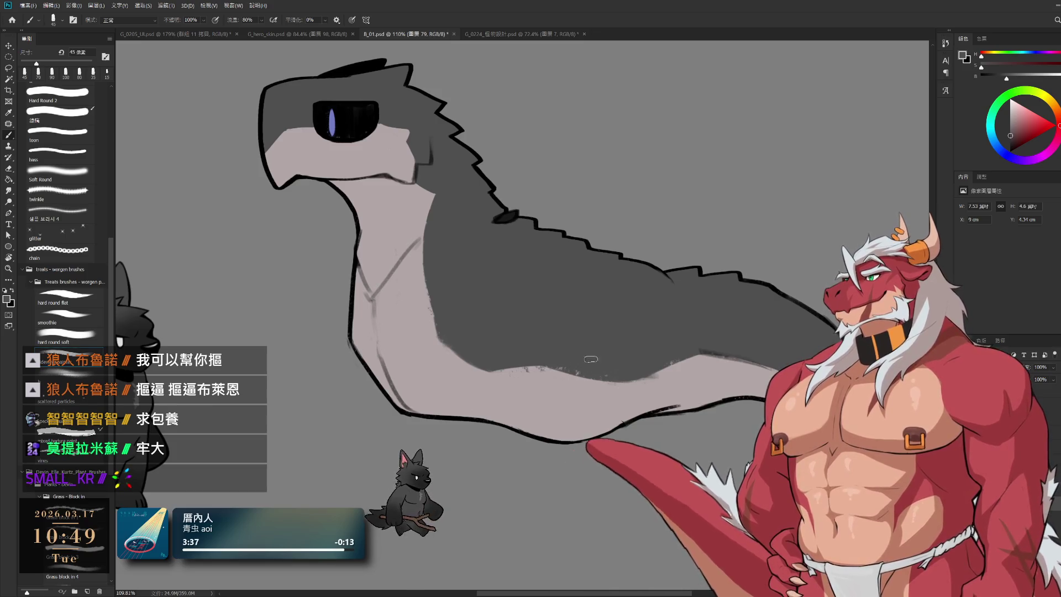
alt+click(509, 382)
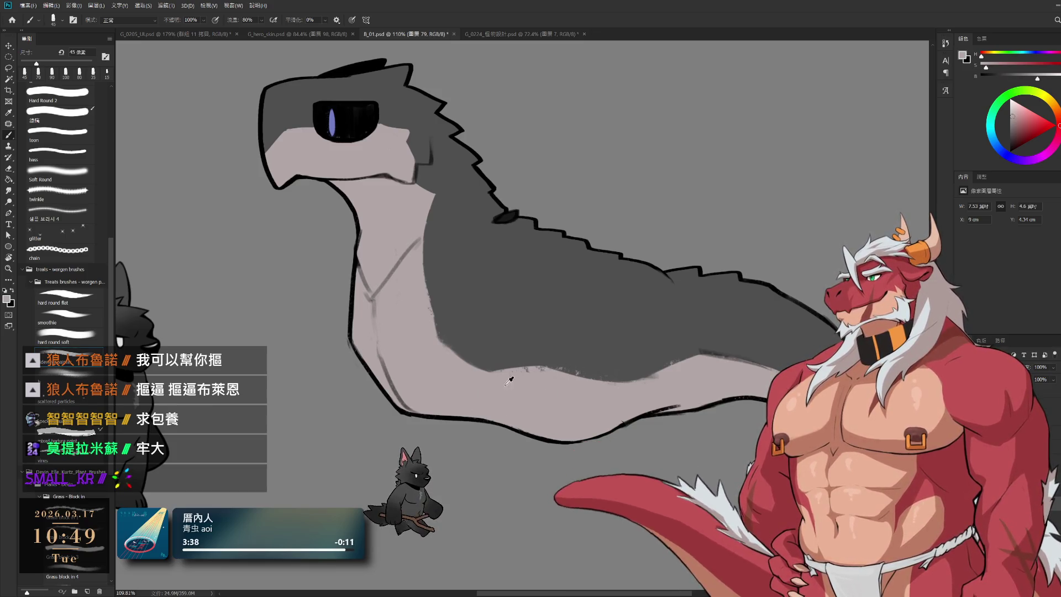
alt+click(612, 360)
drag(592, 371, 627, 370)
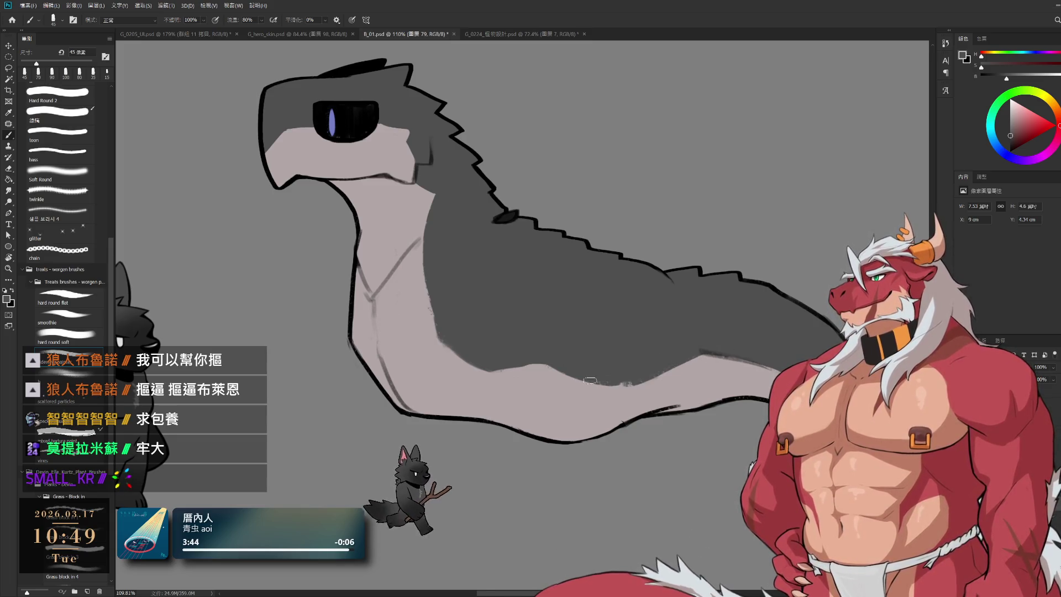
drag(553, 376, 619, 380)
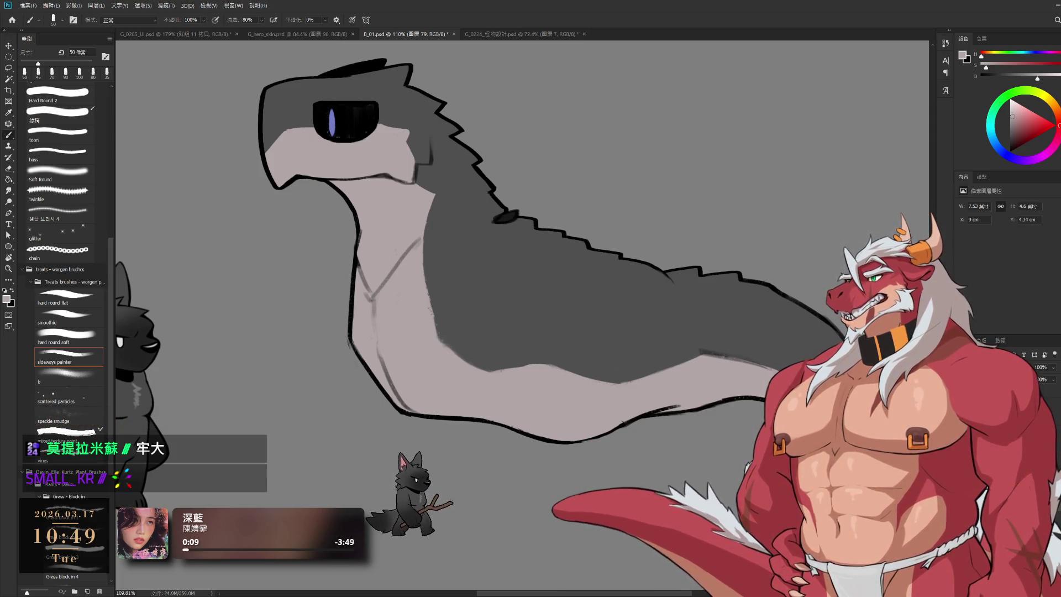
Reveal the hind leg and hoof on layer 圖層 87 and hide the dragon's body
key(ctrl+z)
key(alt+bracketleft)
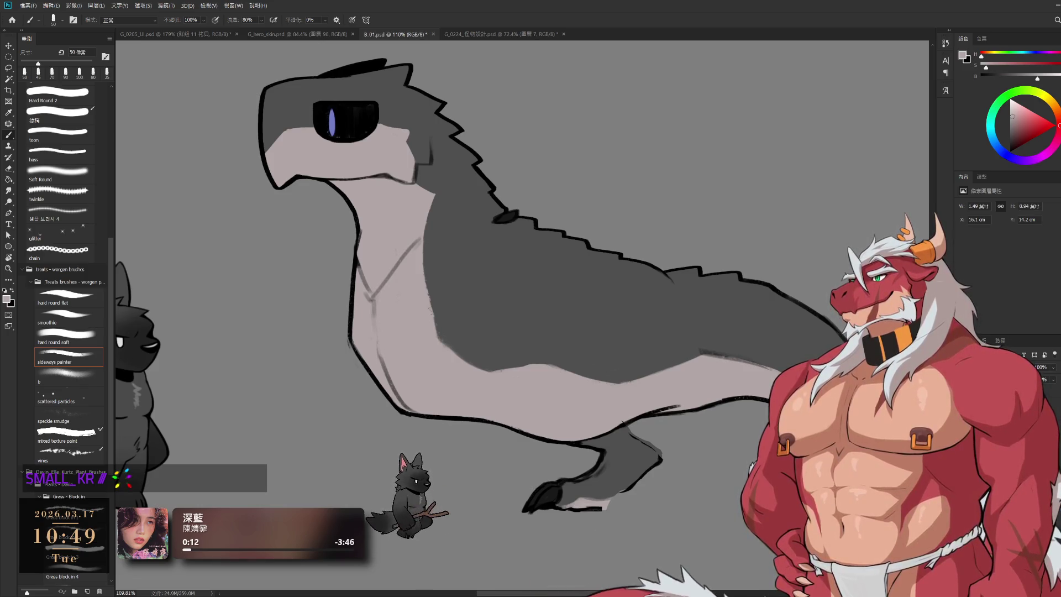
key(ctrl+z)
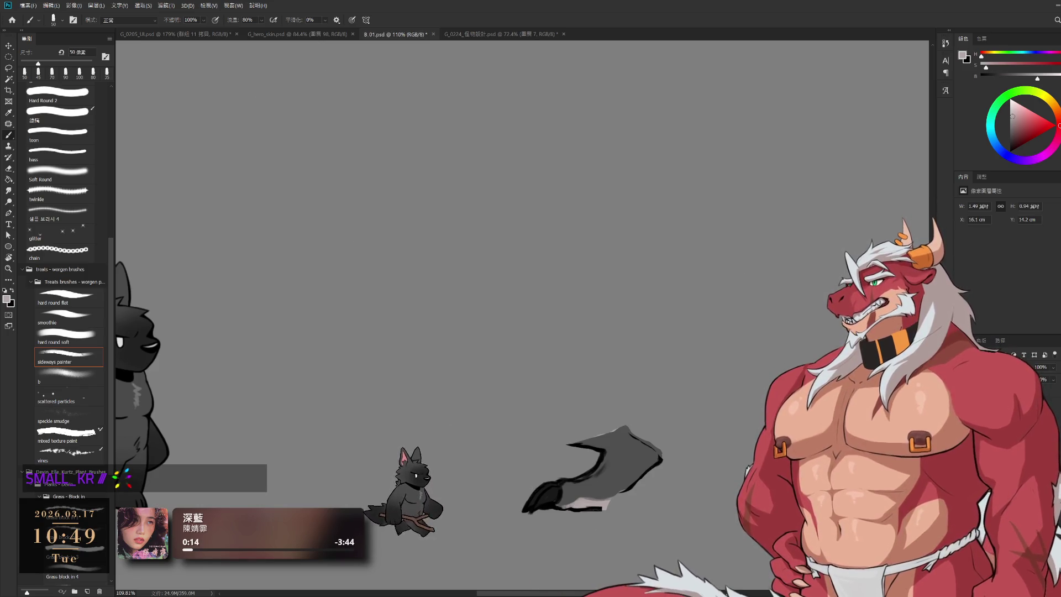
On layer 圖層 85, draw a 15 px black outline stroke down toward the close-up hind leg
key(alt+bracketleft)
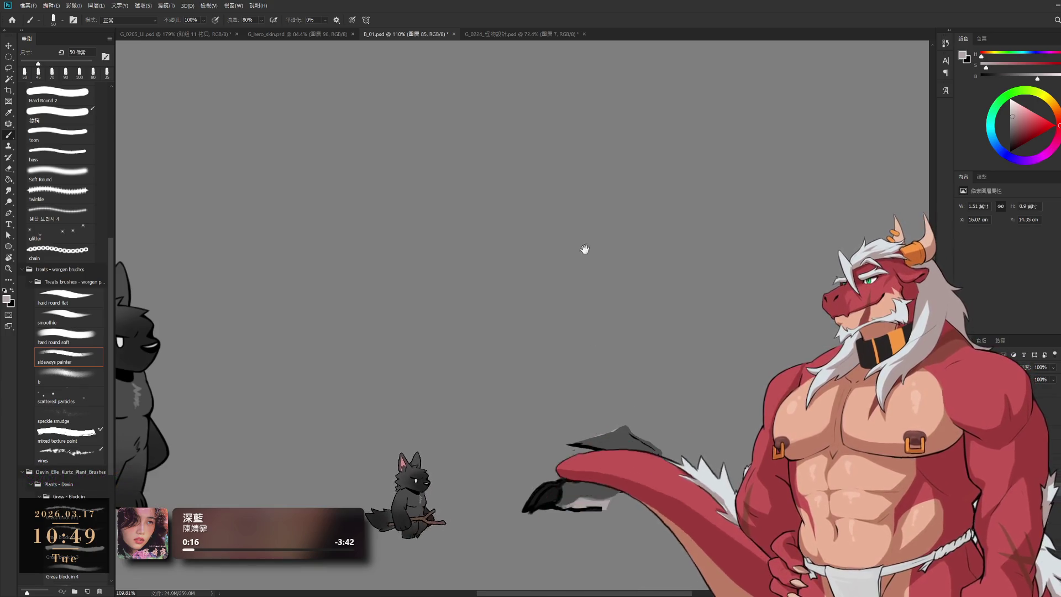
drag(585, 249, 614, 155)
scroll(608, 375, up, 5)
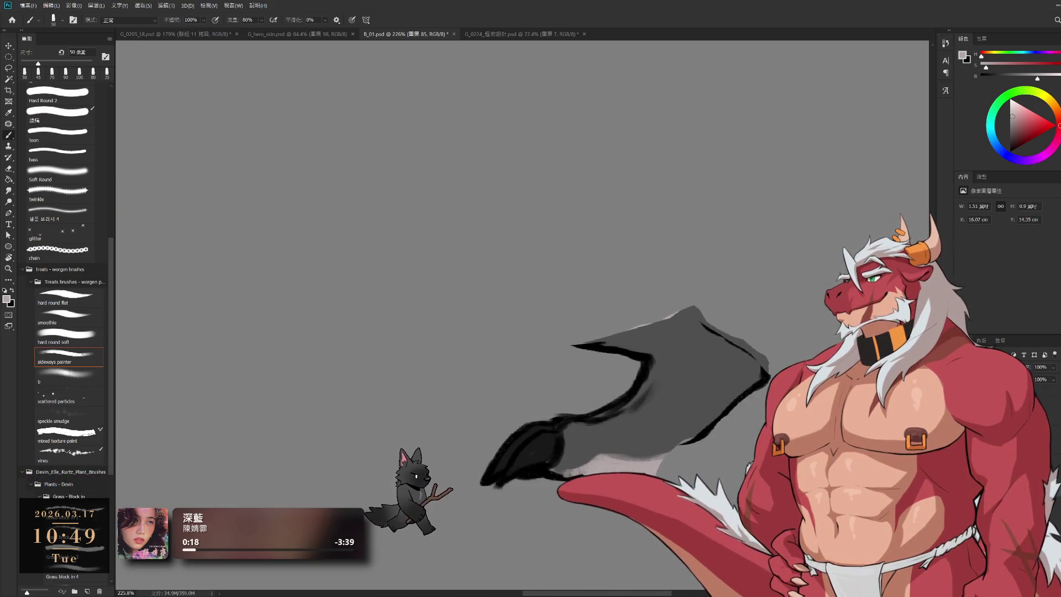
scroll(649, 431, up, 2)
scroll(650, 432, up, 1)
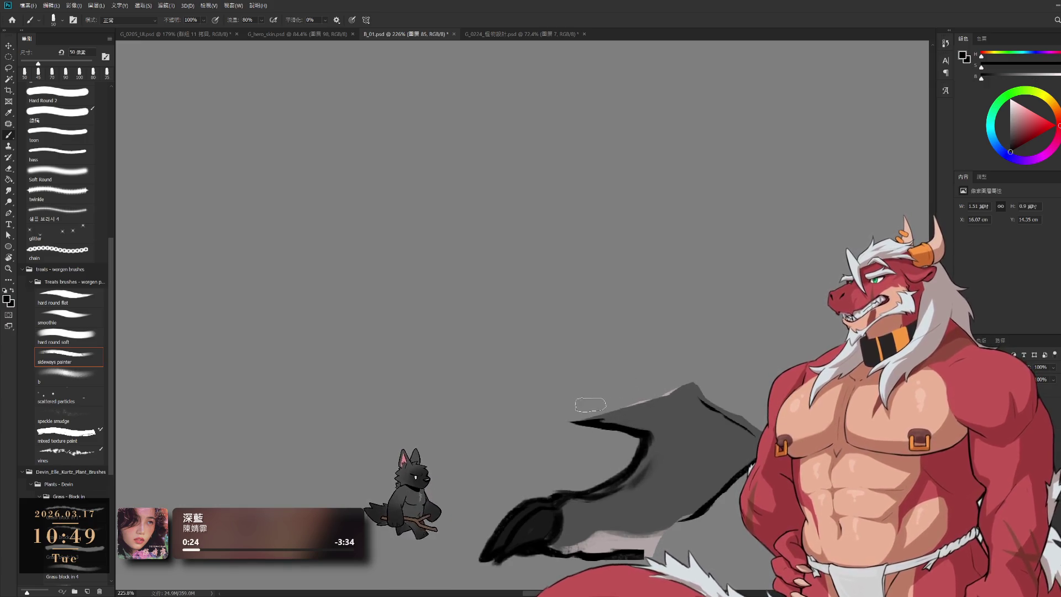
drag(645, 344, 694, 383)
key(bracketleft)
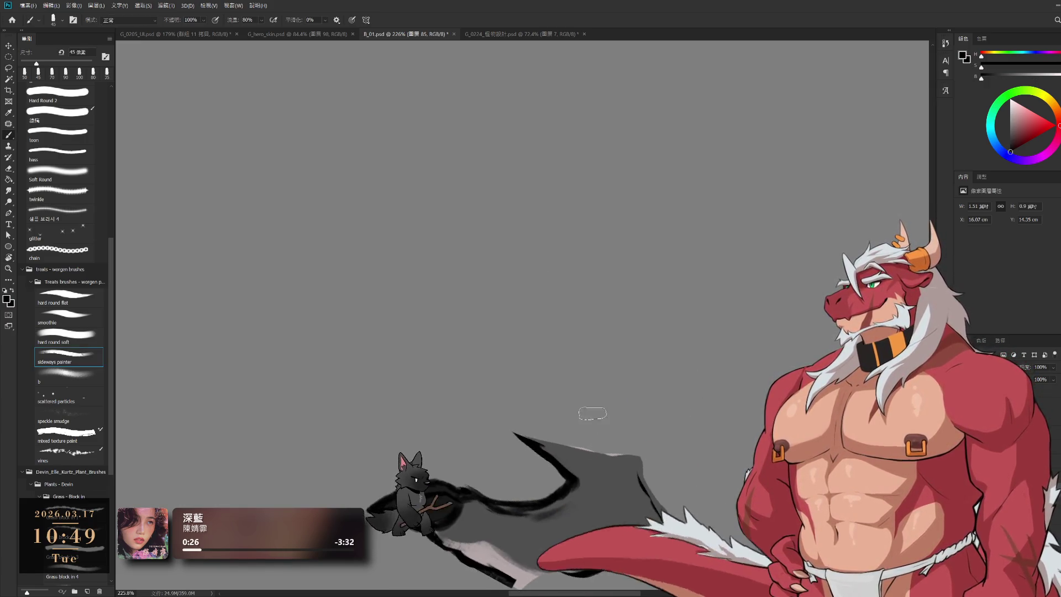
key(bracketleft)
key(bracketleft)
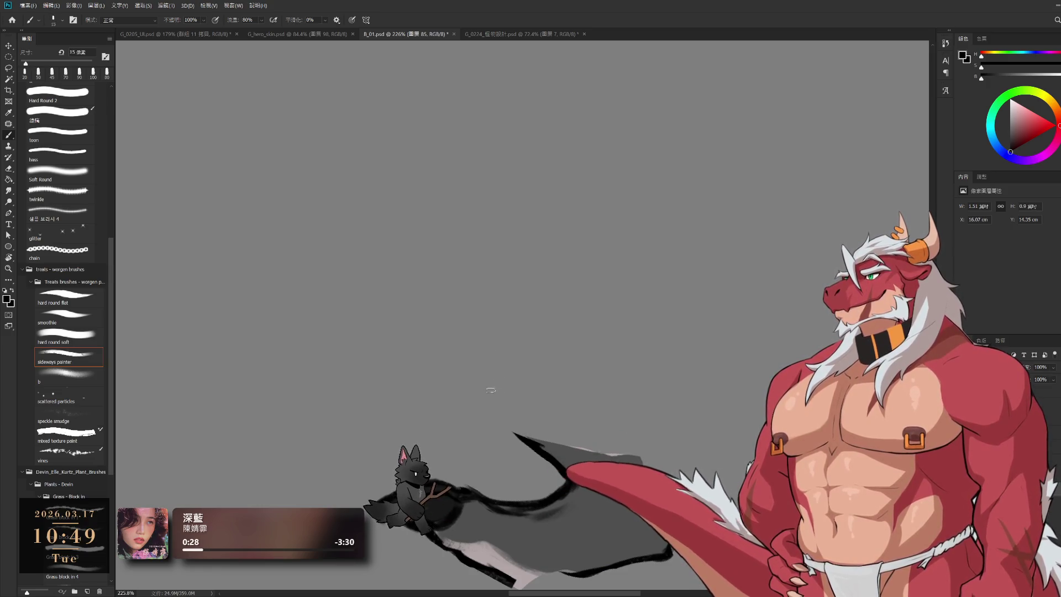
key(bracketright)
drag(475, 326, 510, 422)
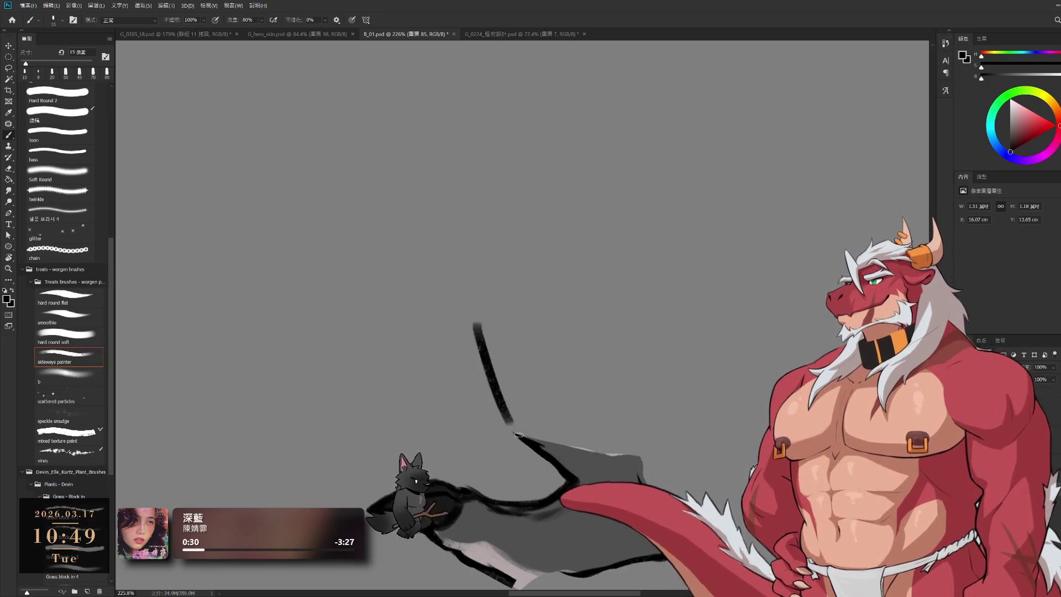
key(r)
drag(711, 332, 717, 291)
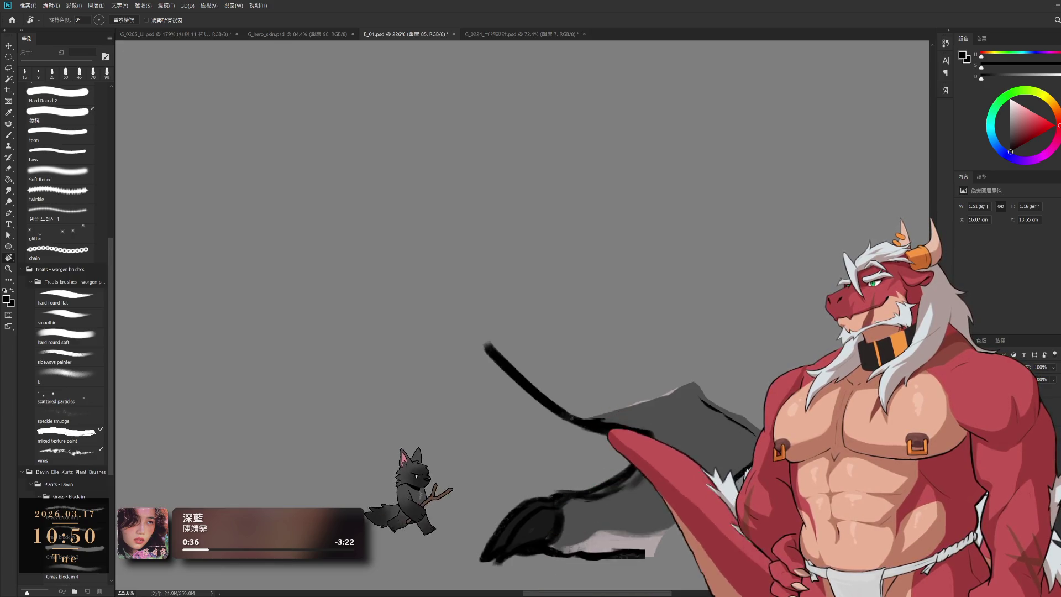
scroll(657, 326, down, 2)
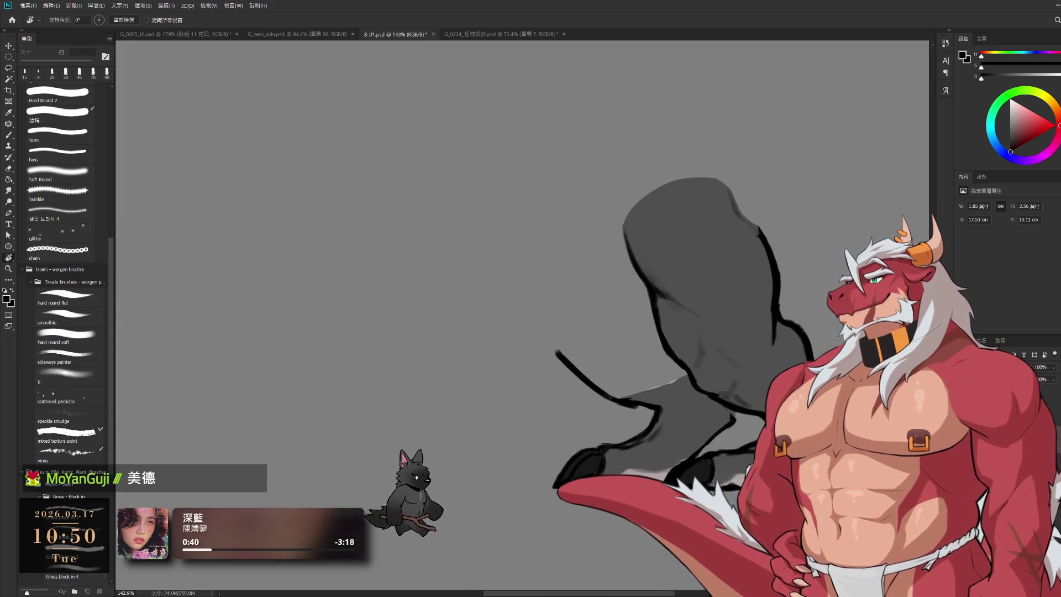
Move the grey thigh shape about 65 px right with Free Transform
key(ctrl+t)
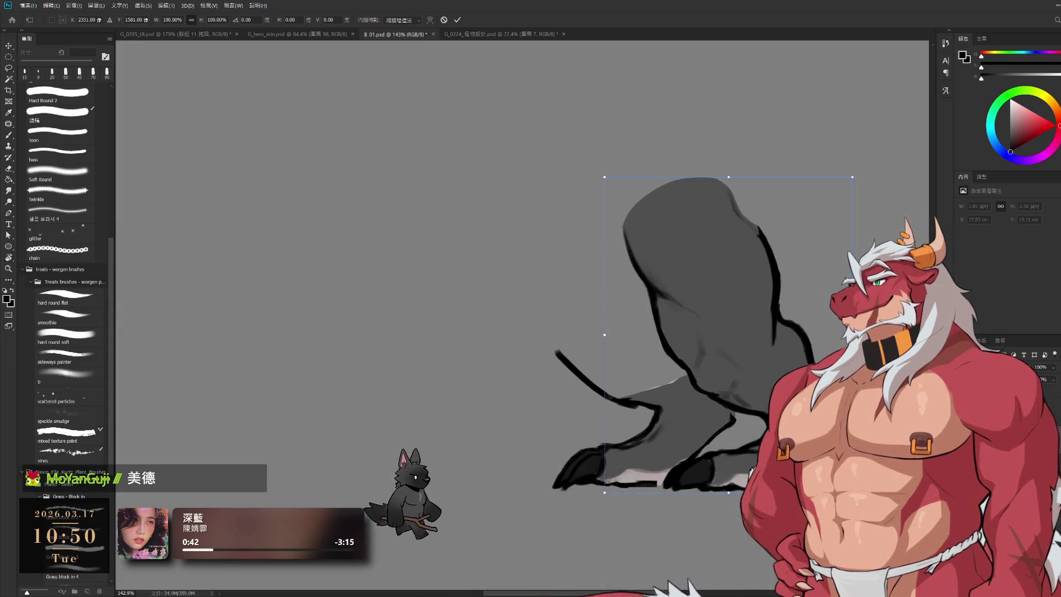
drag(801, 332, 837, 332)
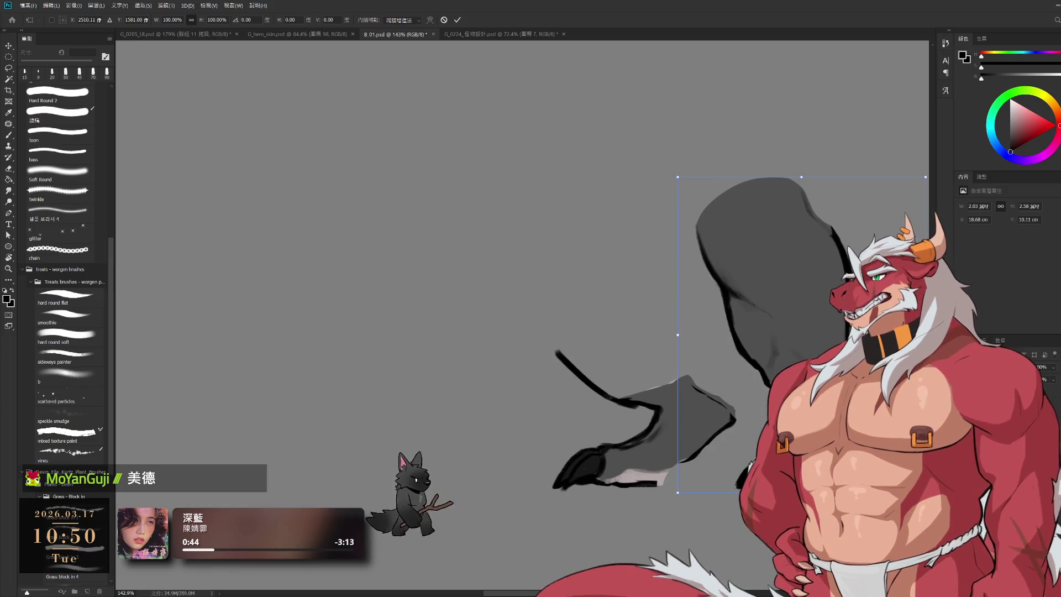
key(Return)
key(r)
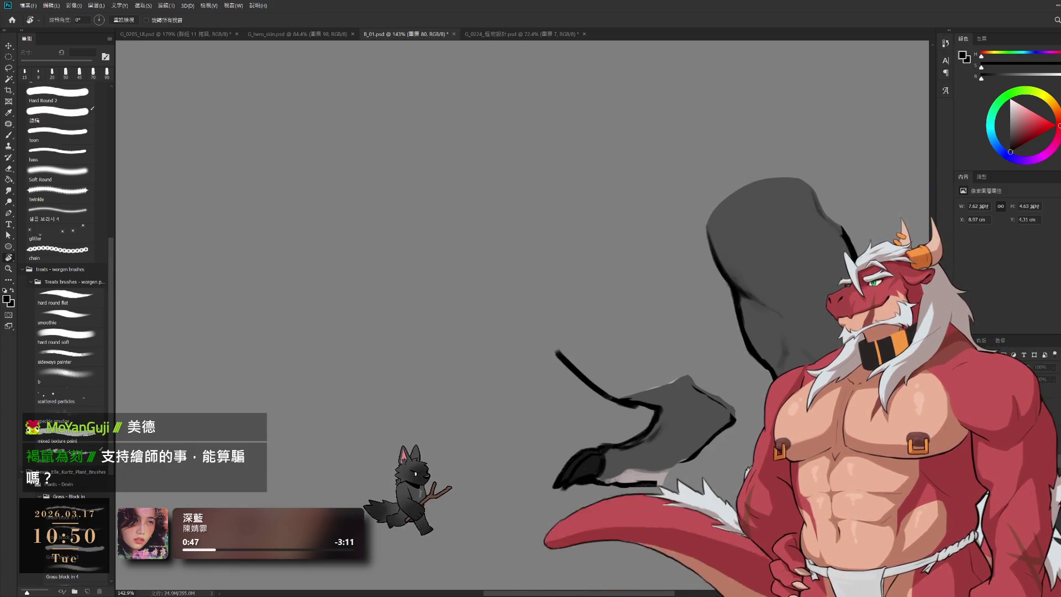
On layer 圖層 85, draw black outline strokes below the hoof
ctrl+click(735, 423)
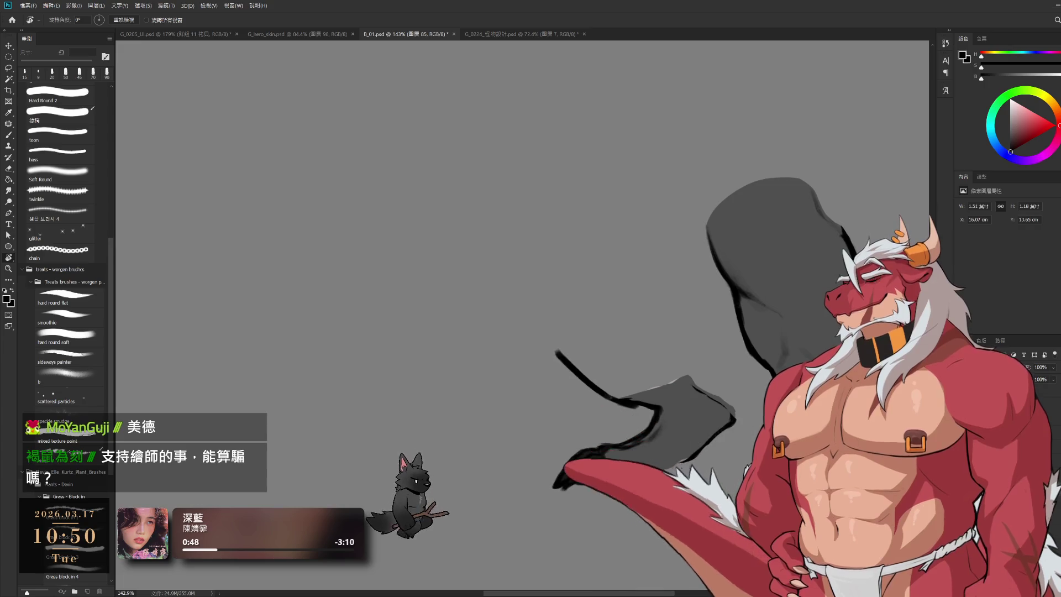
key(e)
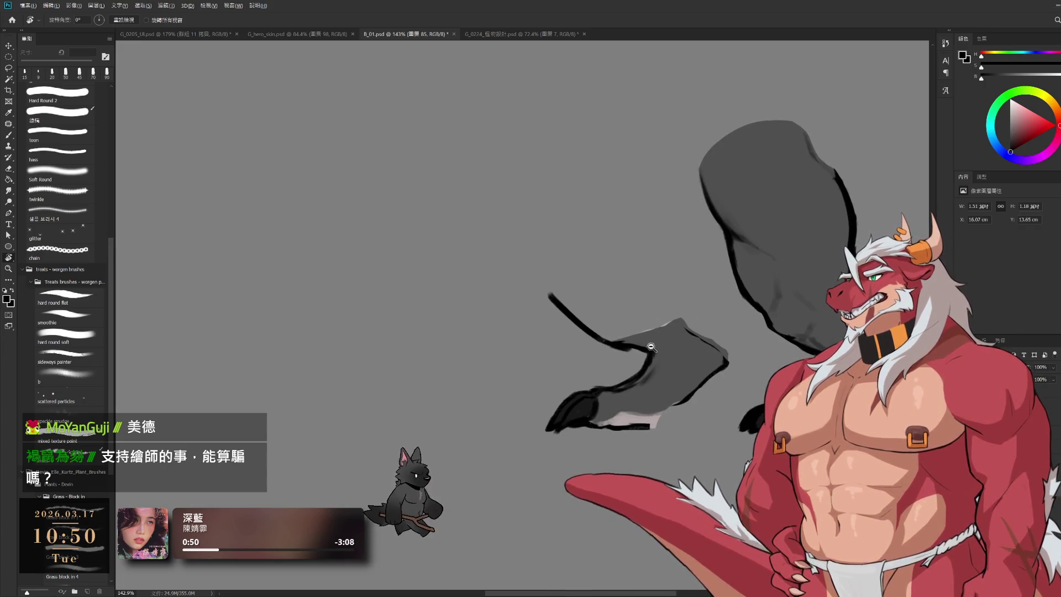
scroll(696, 359, up, 3)
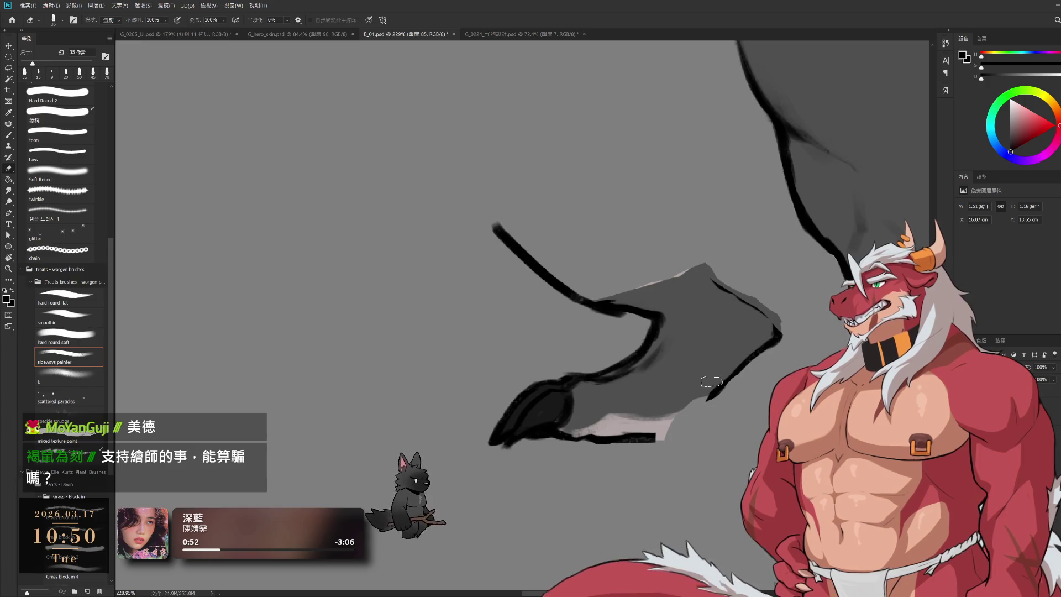
key(b)
drag(725, 387, 698, 437)
drag(718, 402, 700, 433)
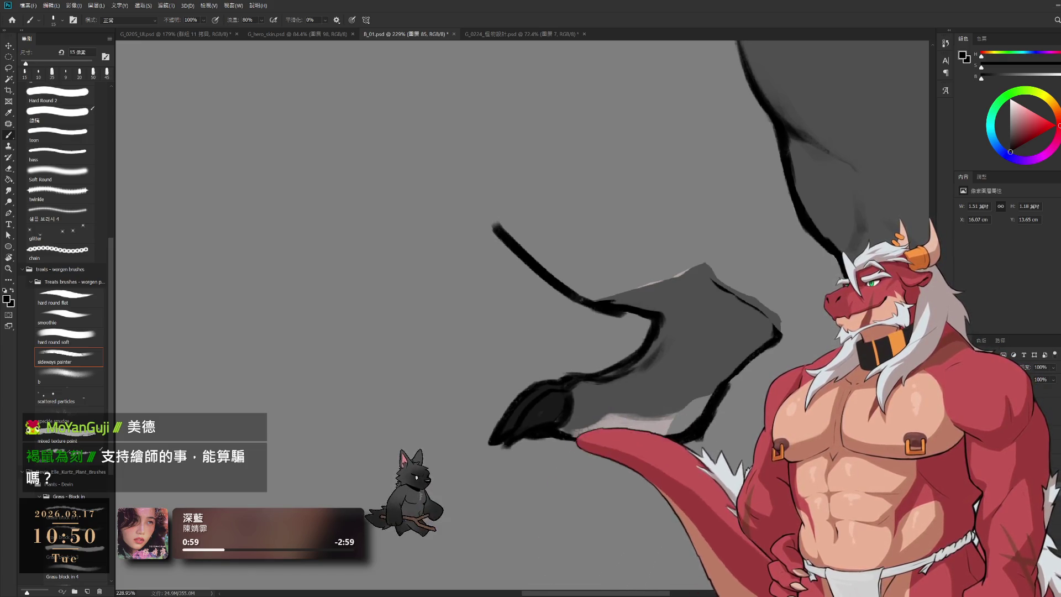
Erase the black line's upper-left tip and part of the upper line above the foot
drag(663, 232, 553, 321)
scroll(587, 289, down, 1)
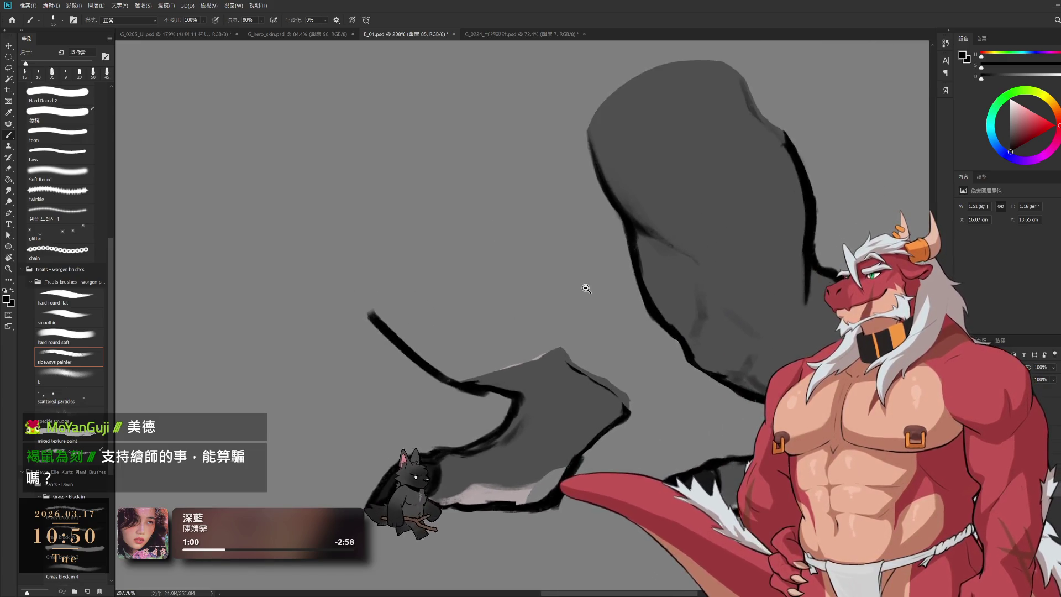
scroll(586, 289, down, 5)
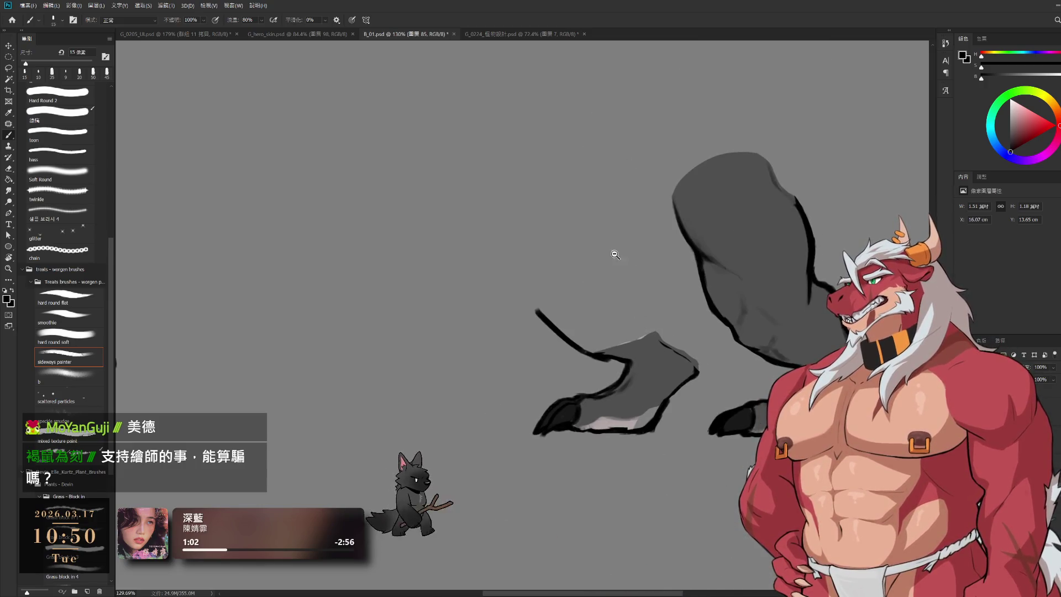
scroll(615, 254, up, 2)
scroll(625, 320, up, 2)
key(e)
drag(439, 319, 467, 347)
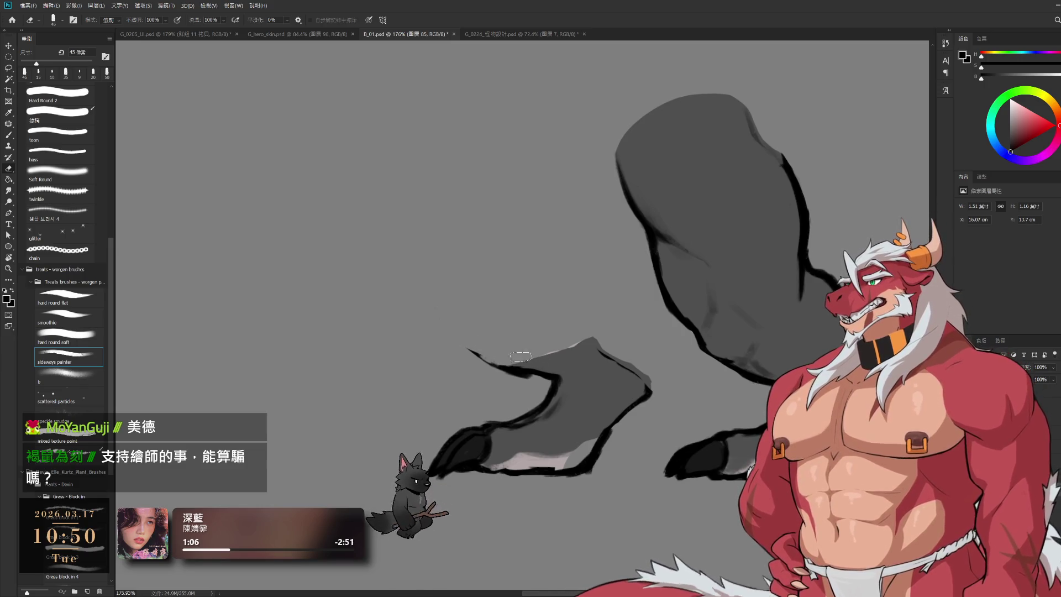
key(b)
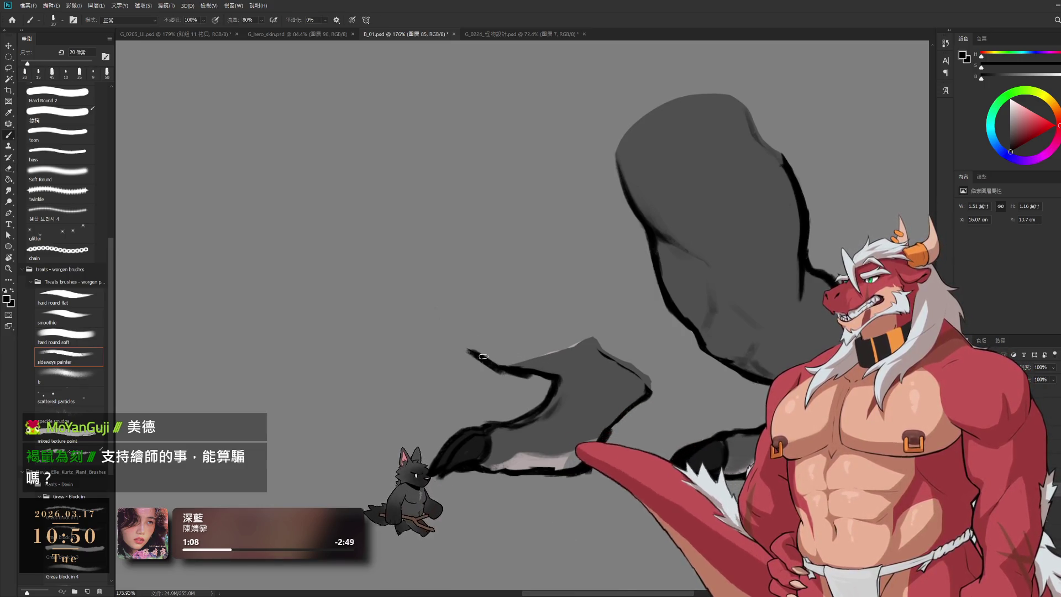
key(e)
drag(500, 369, 563, 379)
key(b)
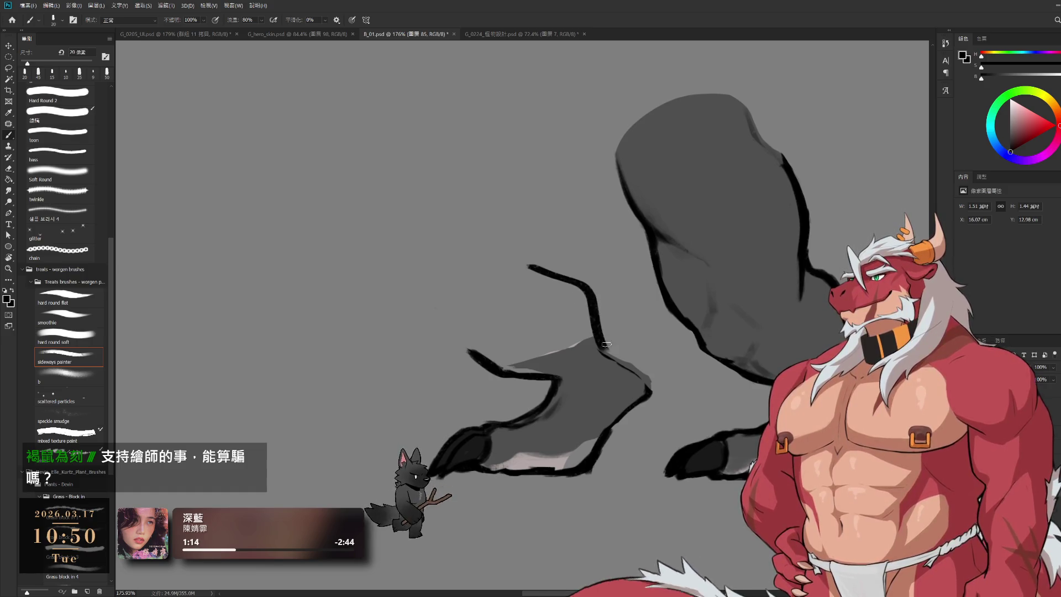
key(e)
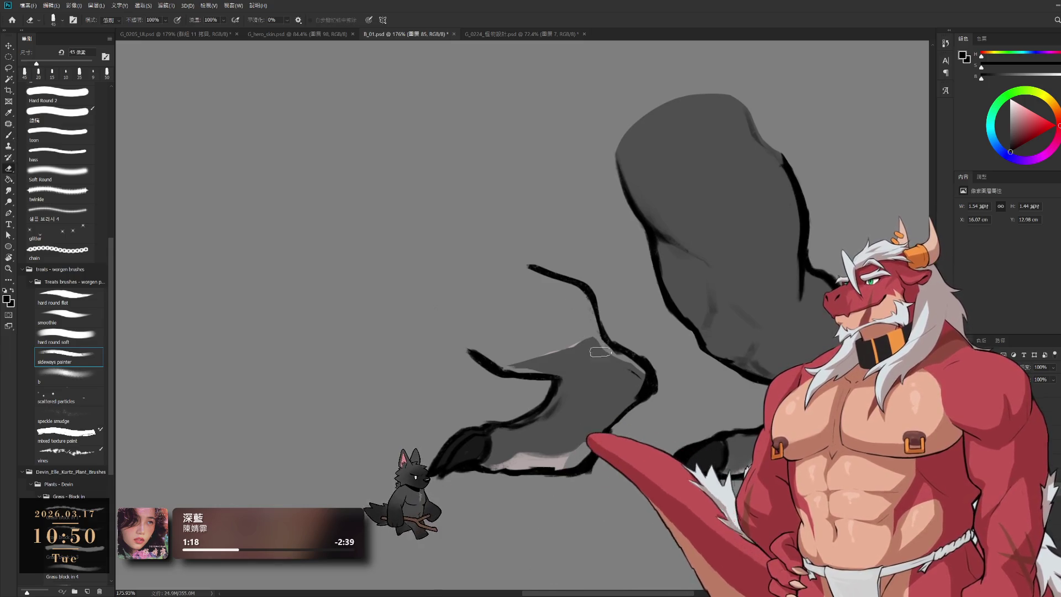
Join a black stroke to the existing outline and thicken the upper curve's left end
key(b)
drag(473, 256, 504, 326)
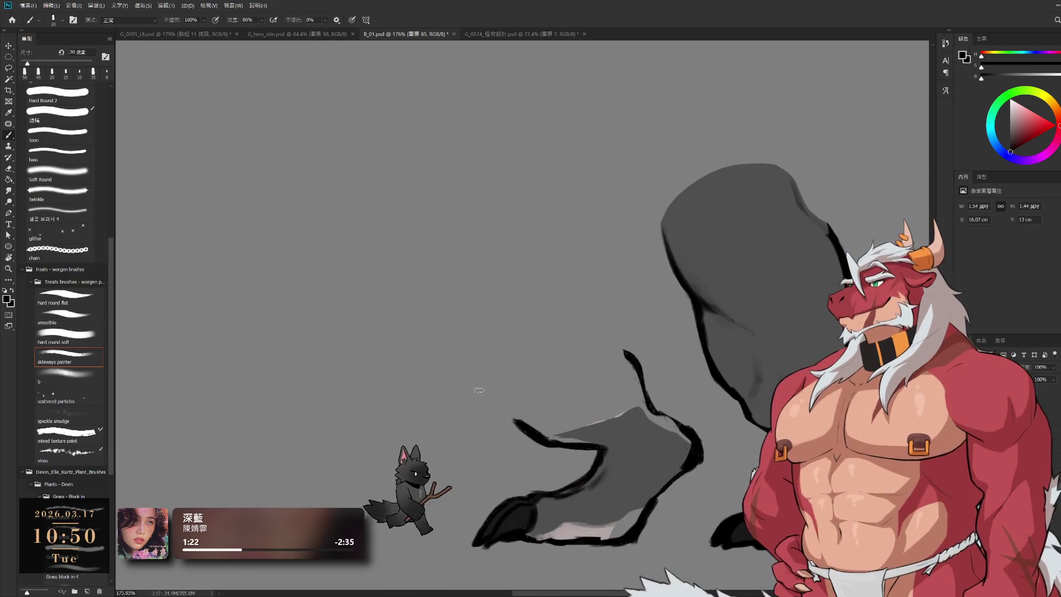
drag(485, 386, 513, 421)
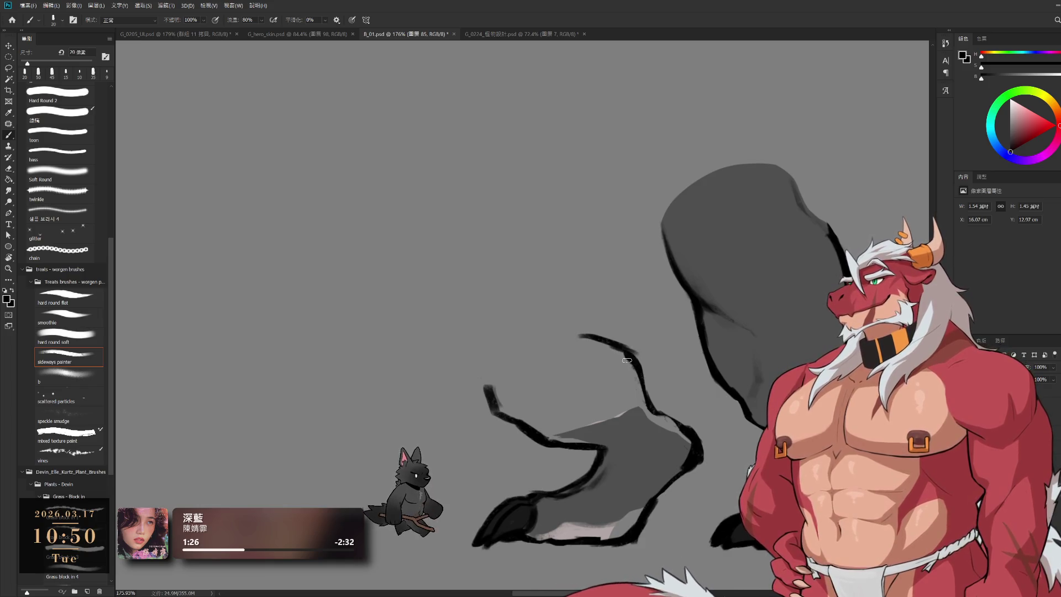
drag(580, 335, 587, 335)
drag(497, 200, 468, 307)
key(ctrl+z)
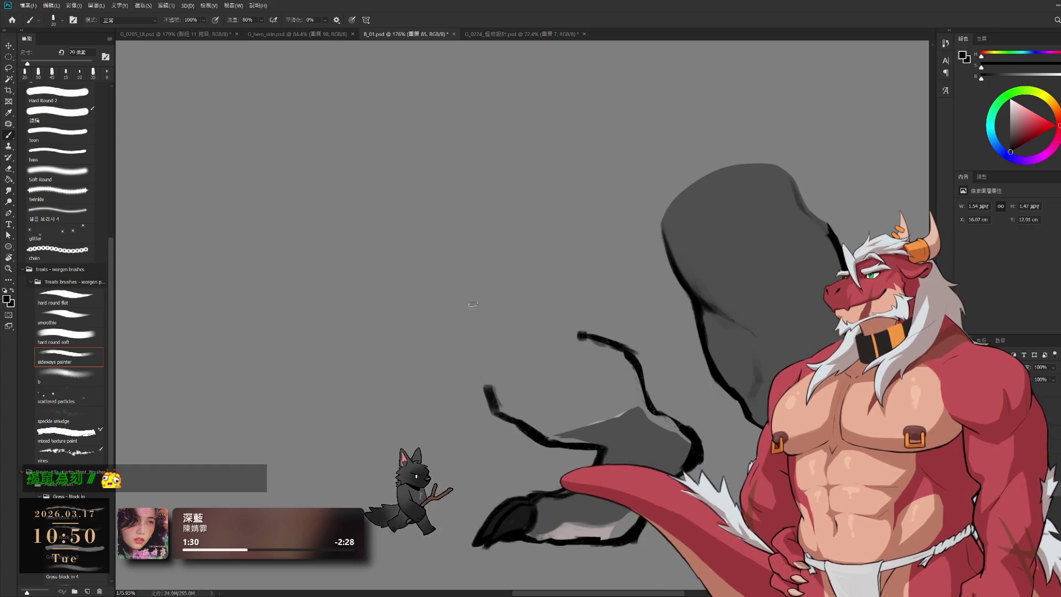
Draw the second leg's long left and right black outlines down to the curve, extending their tops upward
drag(473, 252, 487, 389)
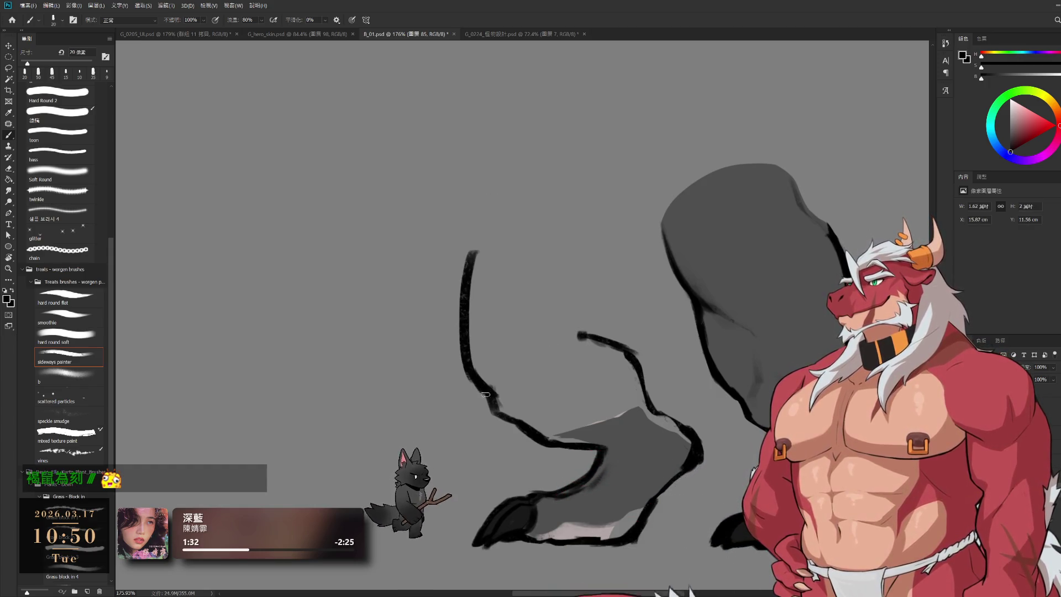
drag(621, 262, 610, 339)
key(ctrl+z)
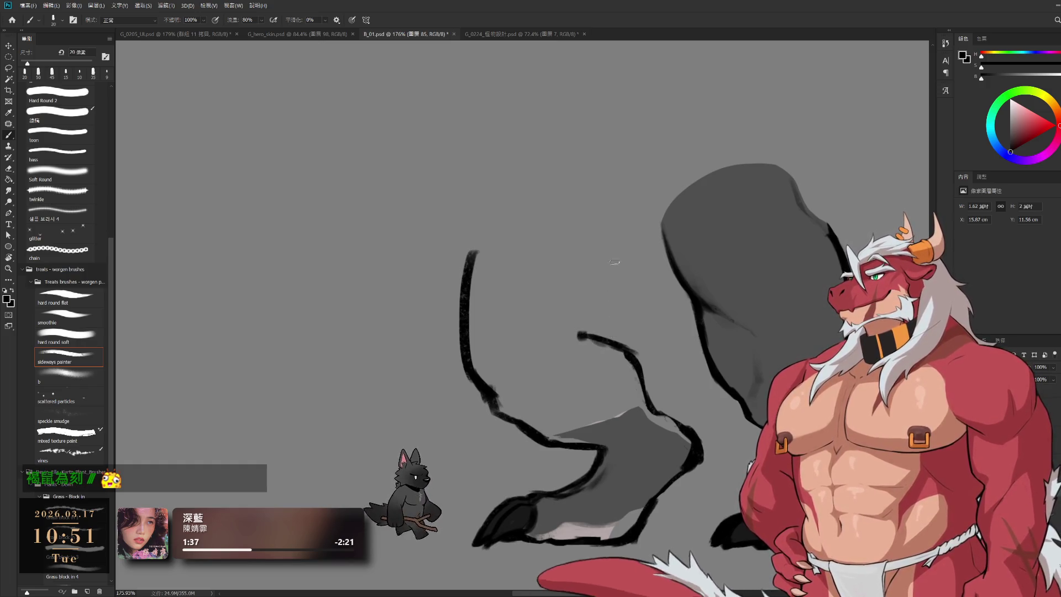
drag(619, 260, 600, 332)
drag(617, 249, 611, 299)
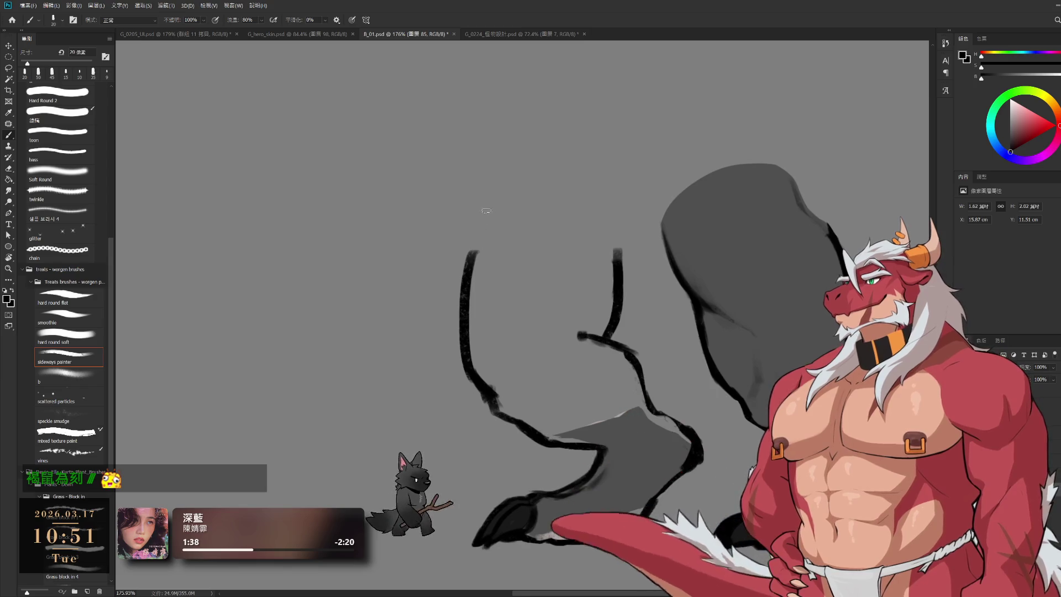
drag(471, 243, 466, 293)
Erase the left end of the small black curve
drag(585, 228, 566, 173)
key(e)
mouse_move(557, 281)
mouse_down()
mouse_move(570, 303)
mouse_move(556, 313)
mouse_up()
key(b)
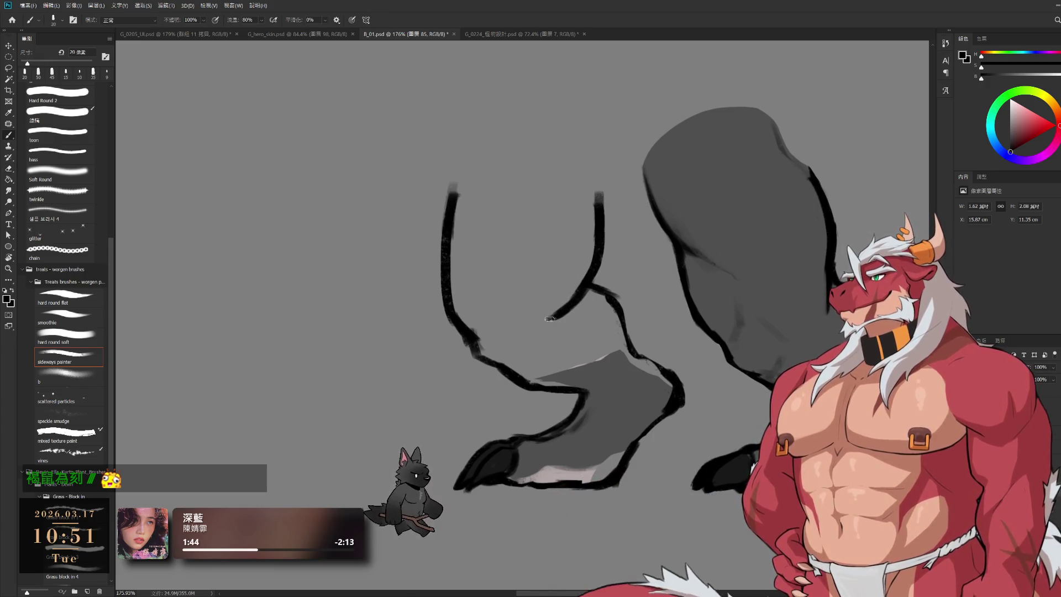
key(e)
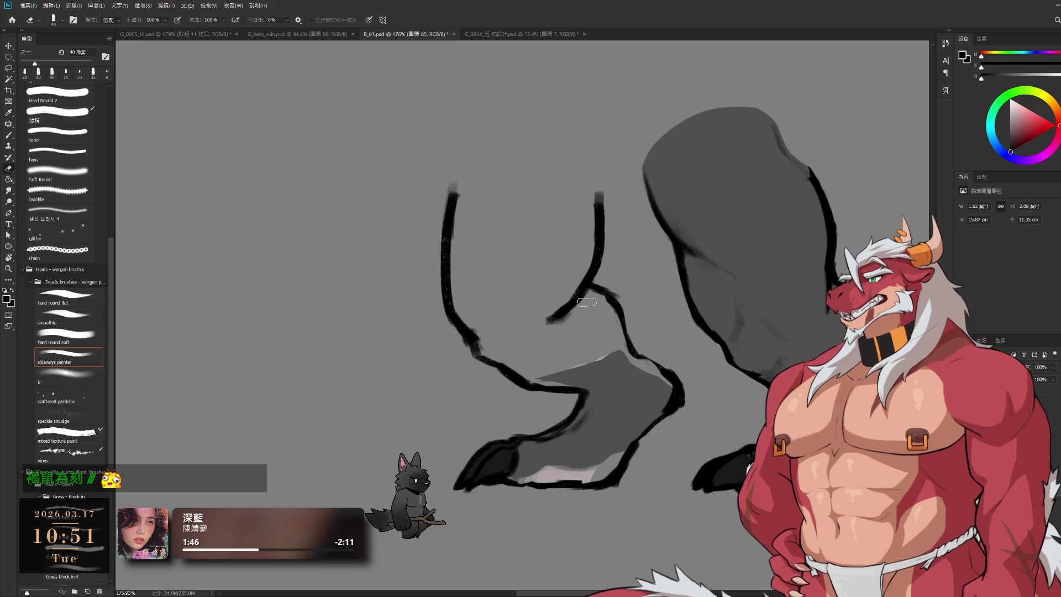
Trim the small diagonal stroke and the right line's upper edge, then extend the left outline upward
drag(568, 288, 577, 293)
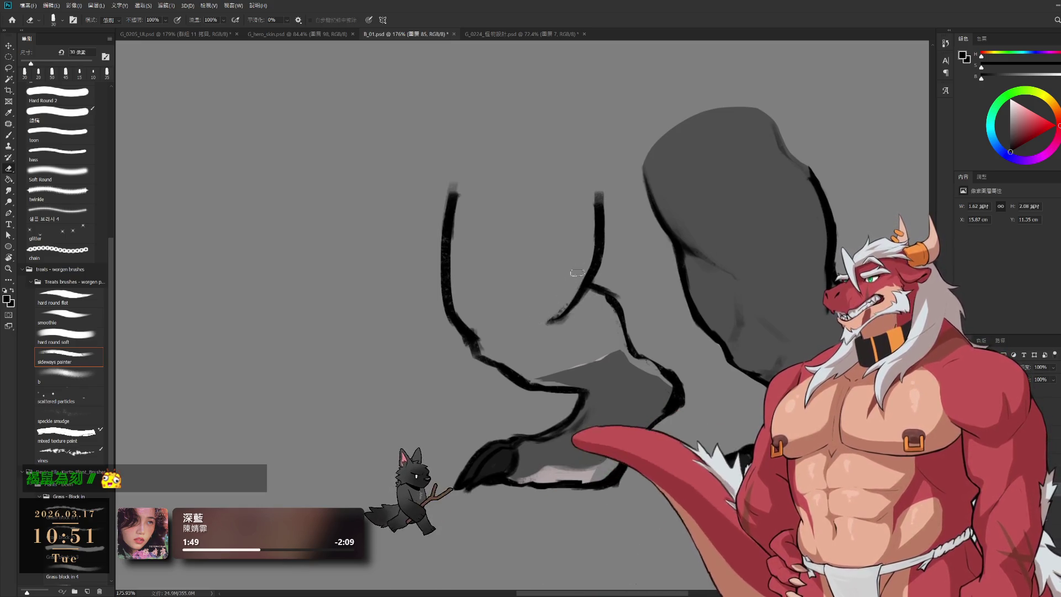
drag(596, 193, 595, 237)
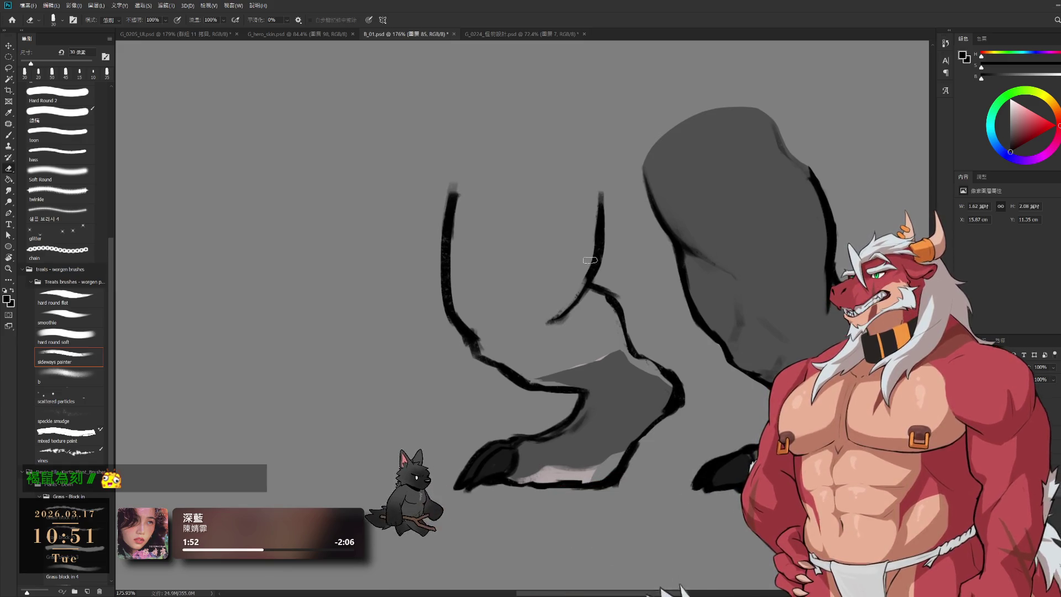
key(b)
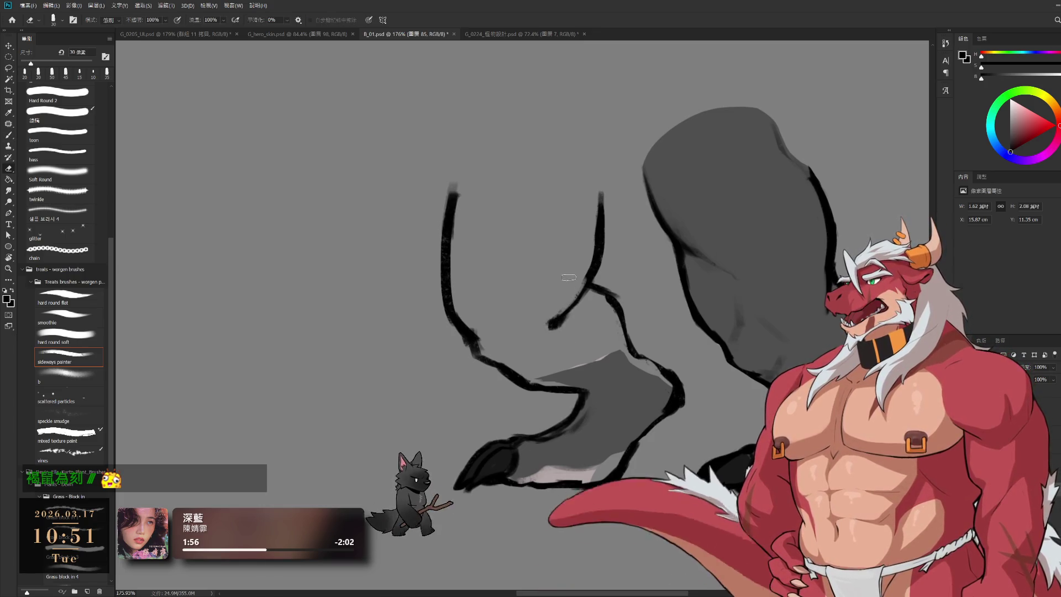
key(e)
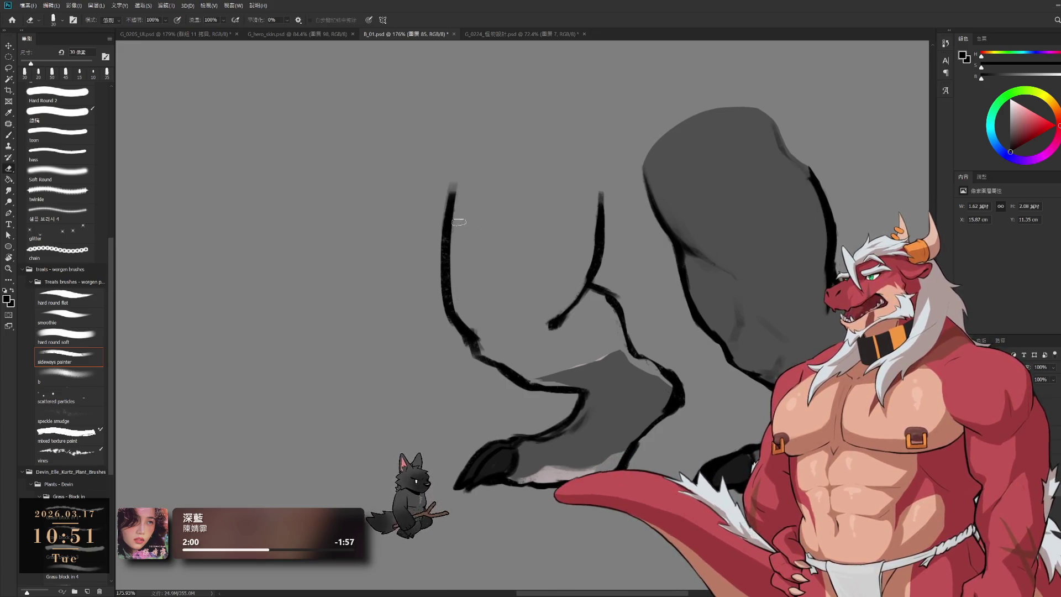
key(b)
drag(466, 169, 448, 246)
Paint a faint diagonal grey stroke inside the leg and sample a lighter grey
key(e)
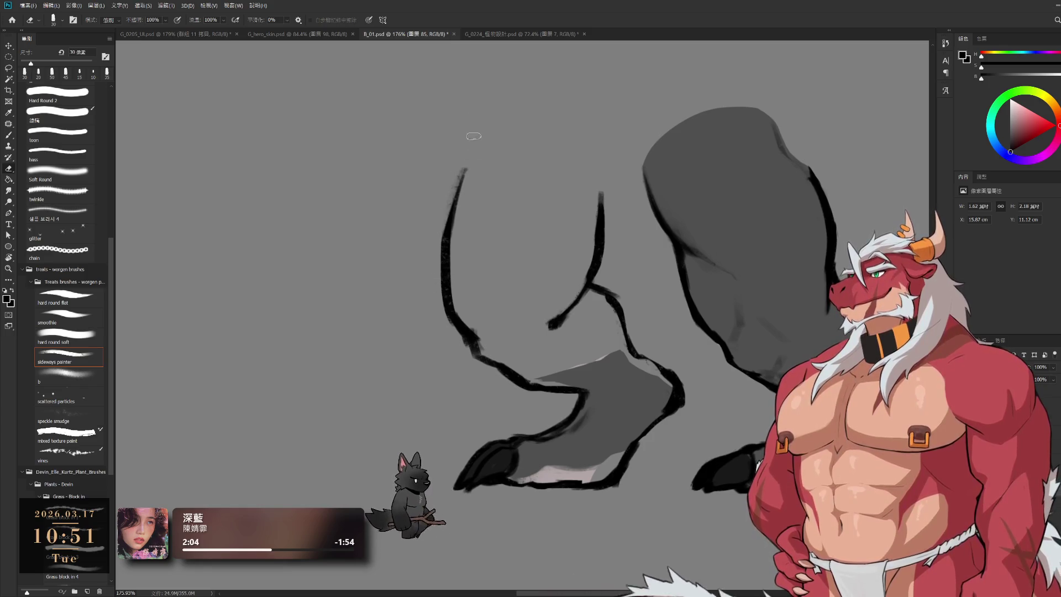
key(b)
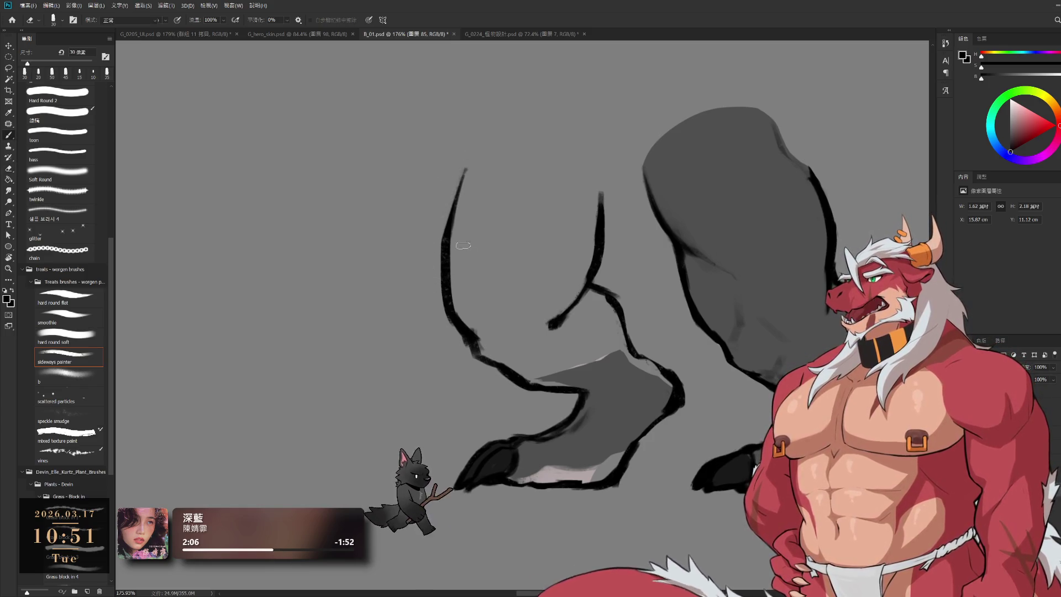
drag(548, 266, 532, 274)
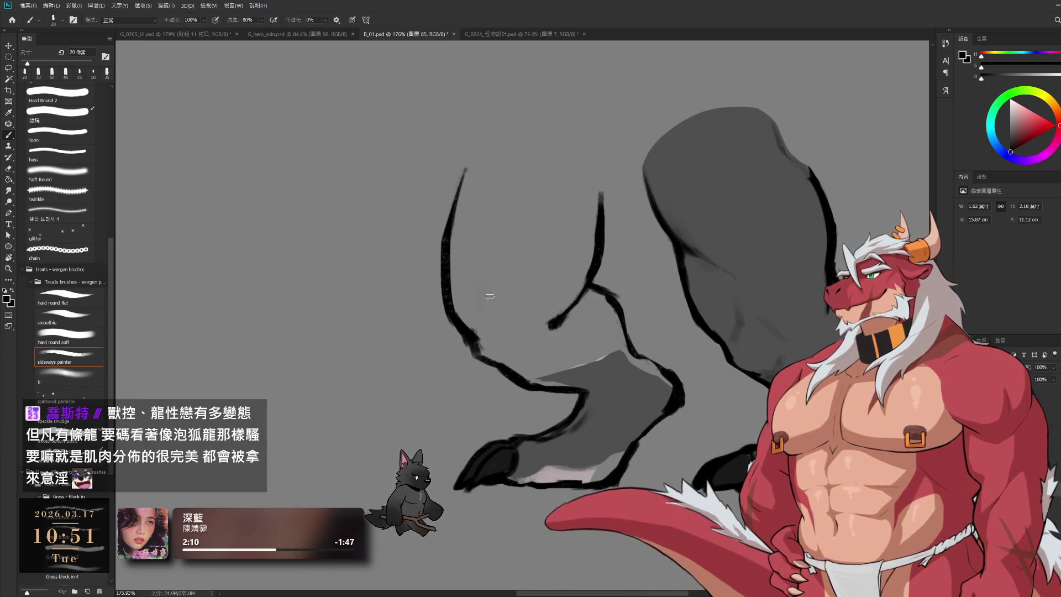
key(ctrl+z)
drag(489, 323, 553, 265)
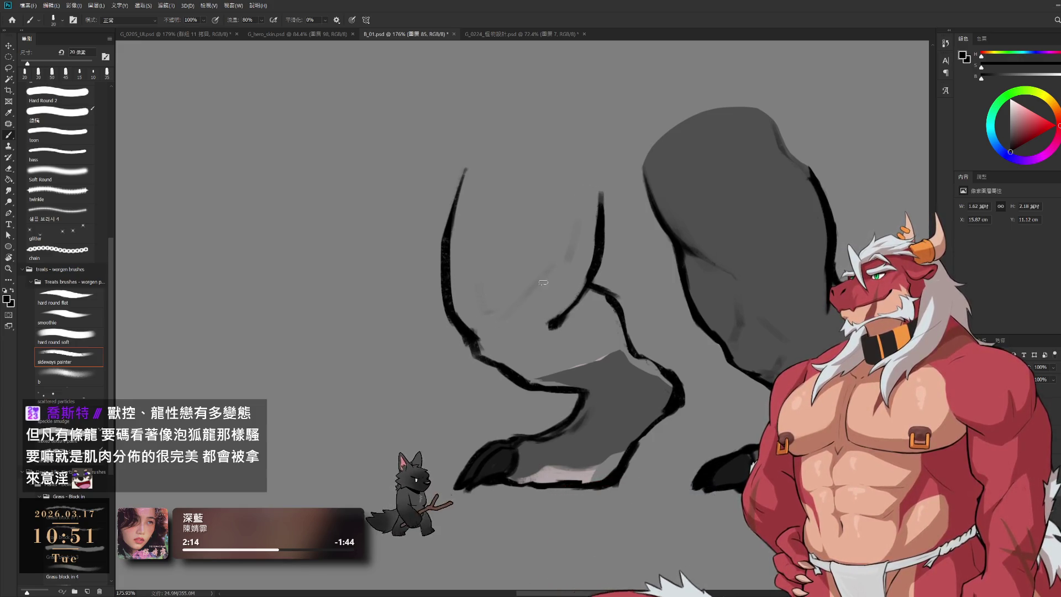
key(e)
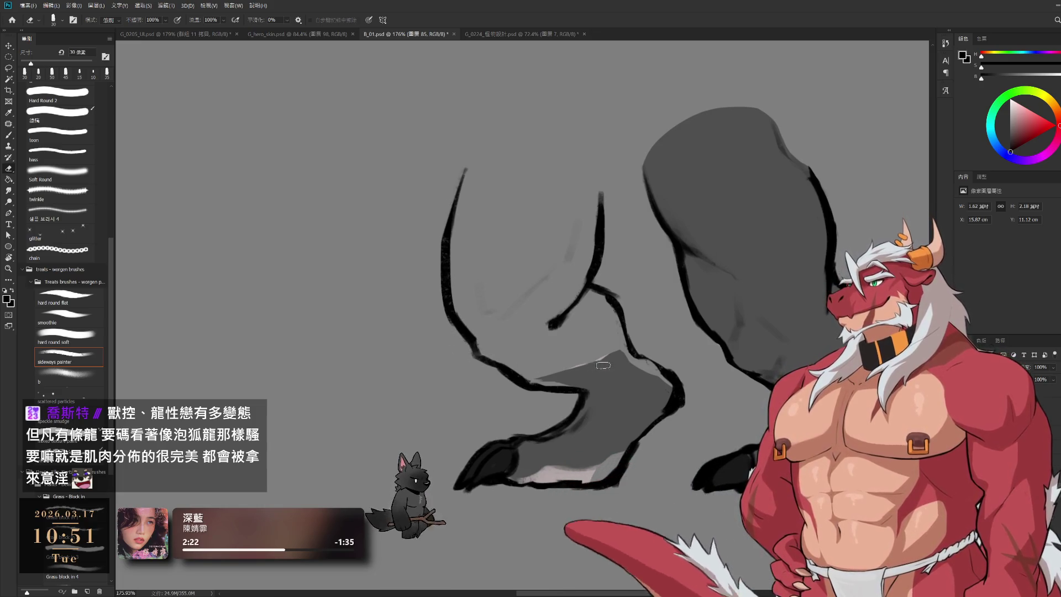
key(b)
alt+click(608, 398)
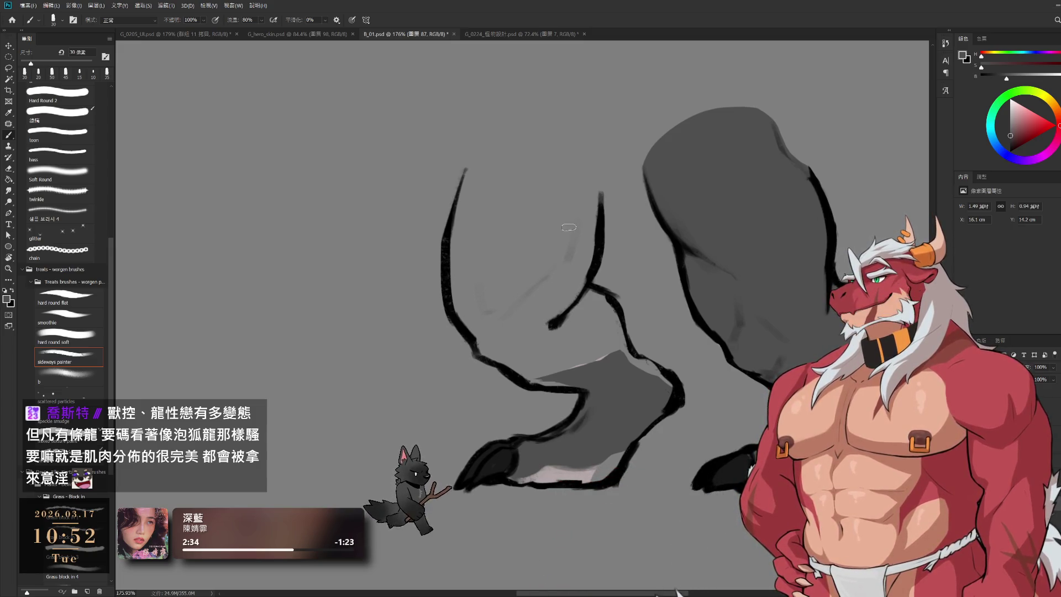
Paint a grey arc across the top of the left leg and shade down its inside
drag(463, 178, 519, 148)
key(ctrl+z)
key(bracketleft)
drag(466, 177, 534, 181)
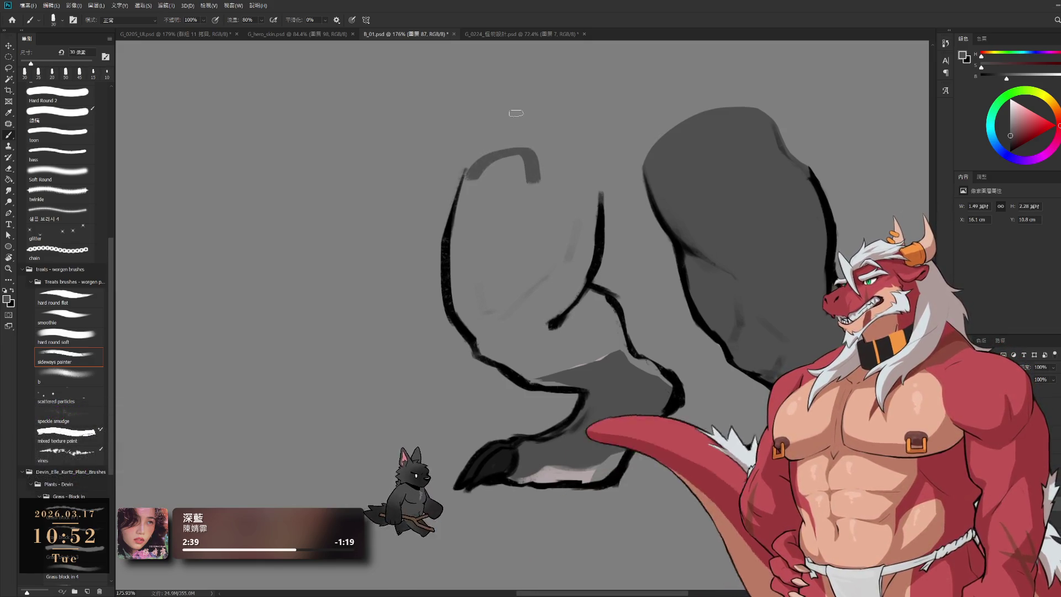
mouse_move(467, 171)
mouse_down()
mouse_move(456, 270)
mouse_move(475, 323)
mouse_up()
Fill the left leg's interior with darker grey using a larger brush
key(bracketright)
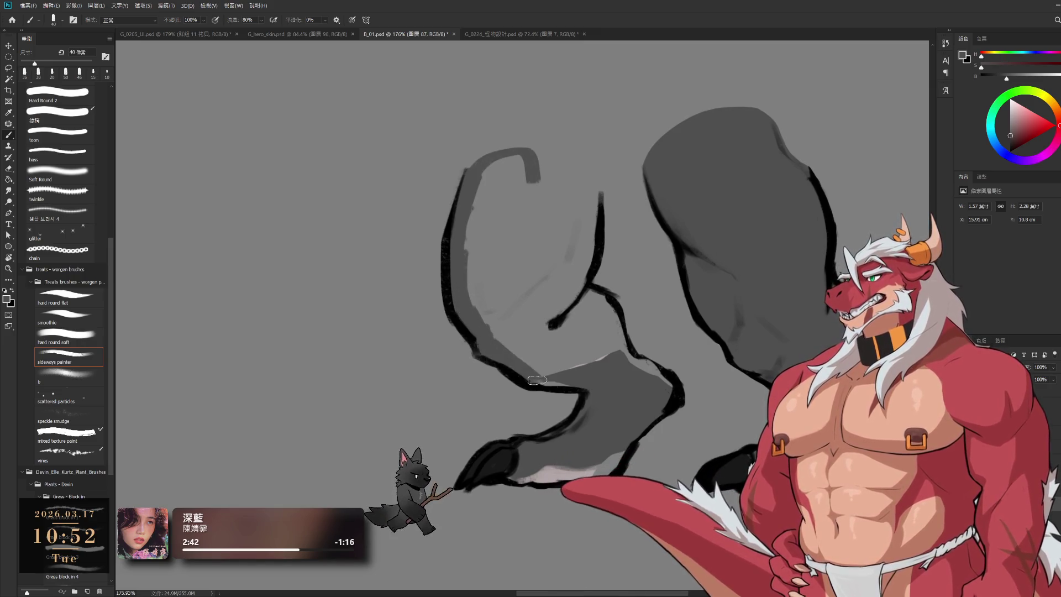
key(bracketright)
drag(469, 292, 528, 358)
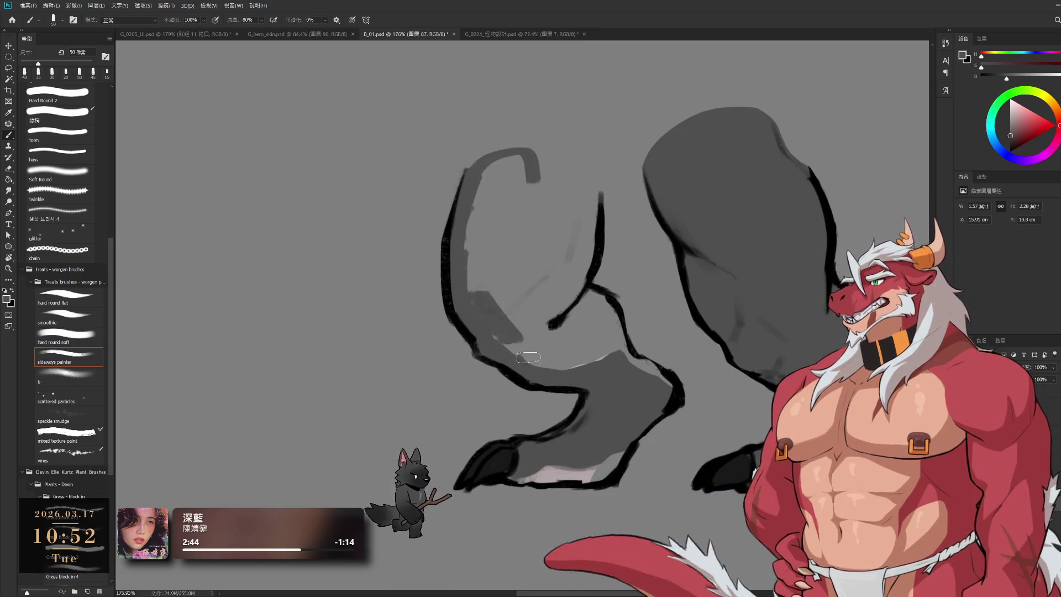
drag(502, 304, 617, 363)
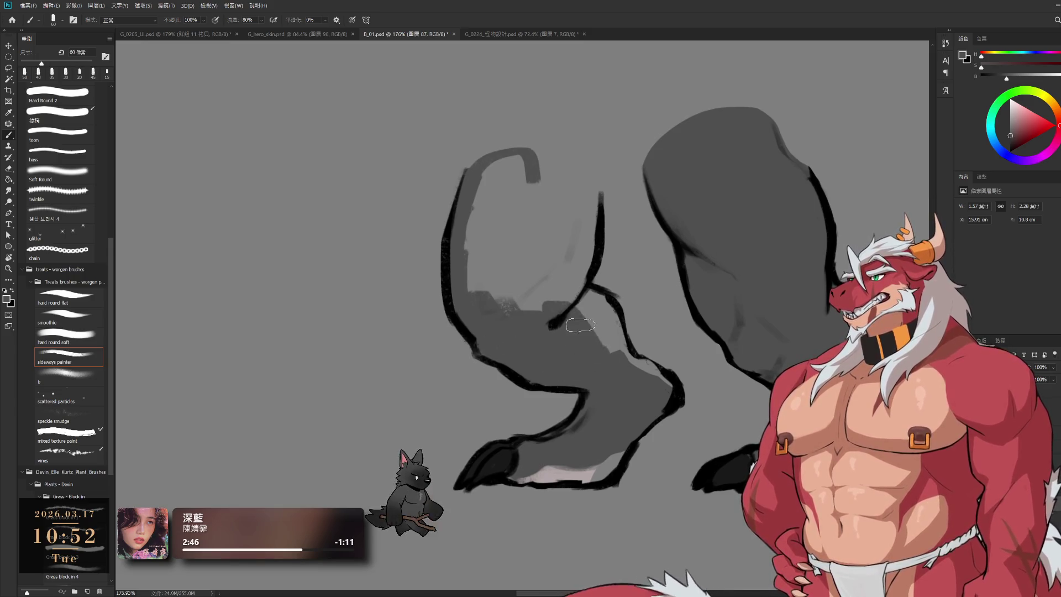
key(bracketleft)
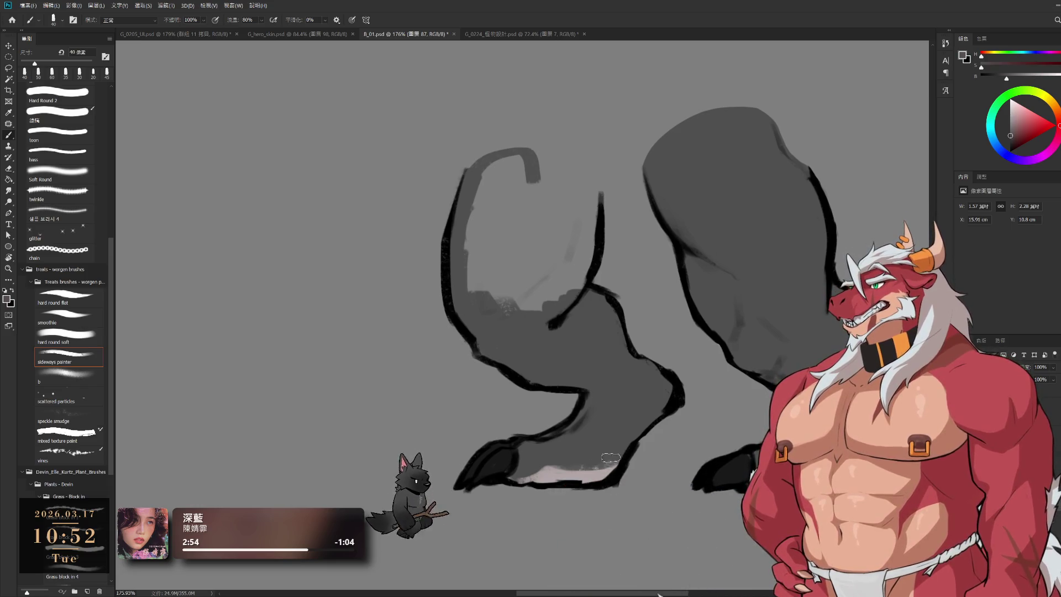
Sample the leg's darker grey and widen and extend the hook shape in grey
alt+click(611, 407)
drag(568, 330, 574, 375)
key(bracketright)
mouse_move(500, 209)
mouse_down()
mouse_move(483, 322)
mouse_move(590, 268)
mouse_move(592, 290)
mouse_up()
key(bracketright)
key(bracketright)
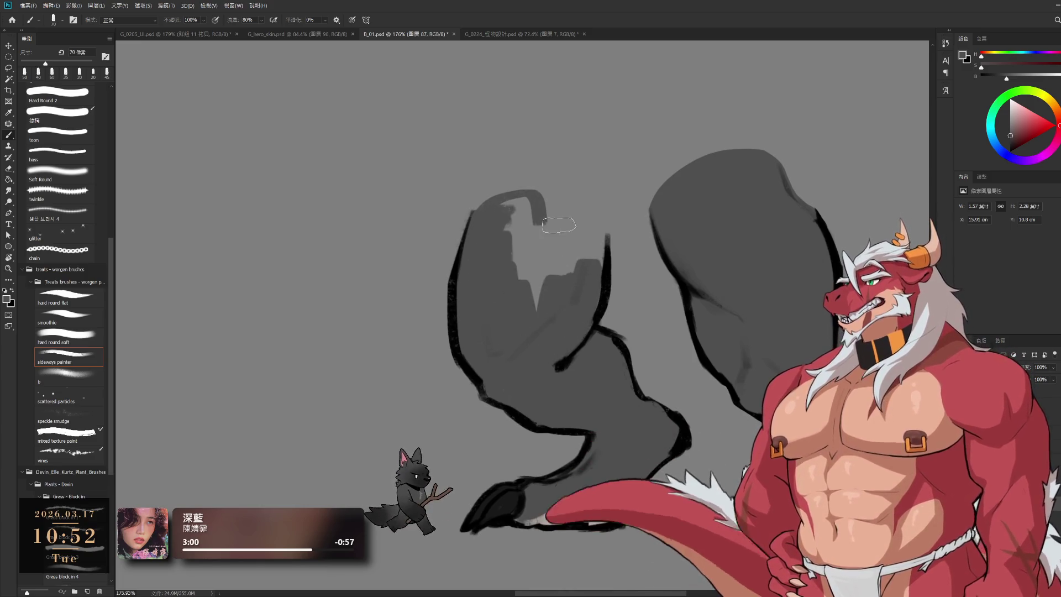
key(bracketleft)
mouse_move(509, 205)
mouse_down()
mouse_move(564, 232)
mouse_move(537, 294)
mouse_up()
mouse_move(554, 229)
mouse_down()
mouse_move(576, 280)
mouse_move(588, 225)
mouse_move(575, 232)
mouse_up()
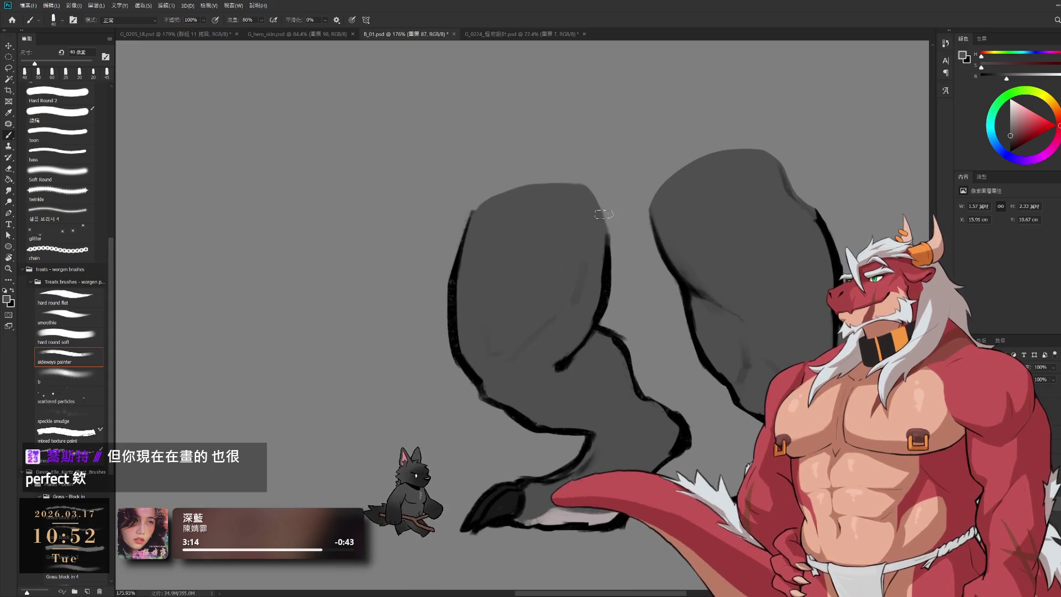
mouse_move(688, 420)
ctrl+mouse_down()
mouse_move(691, 459)
mouse_move(694, 419)
ctrl+mouse_up()
Erase to clean up the left foot's lower edge
key(e)
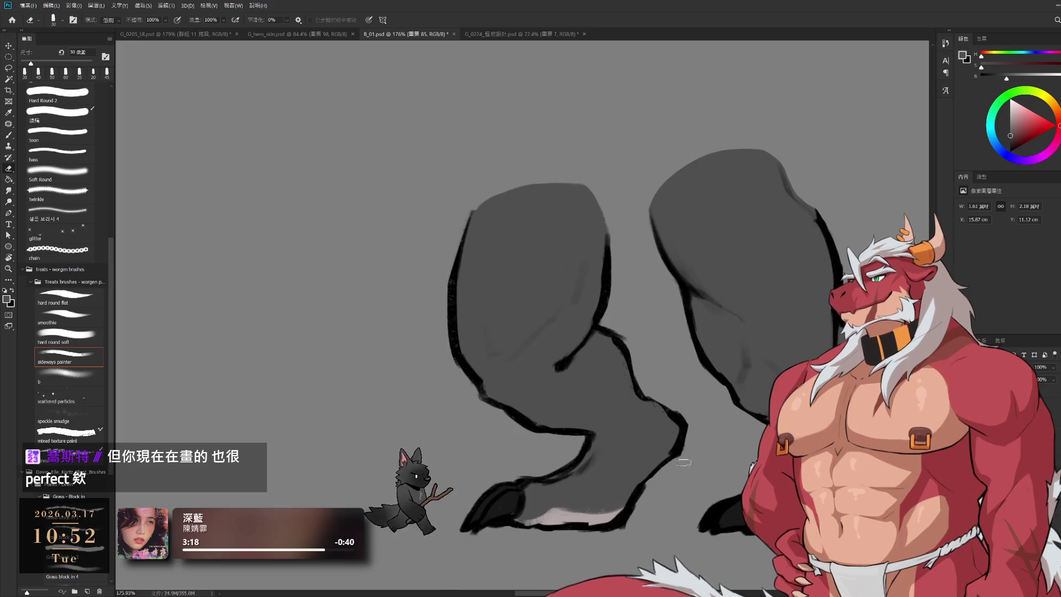
drag(681, 455, 672, 386)
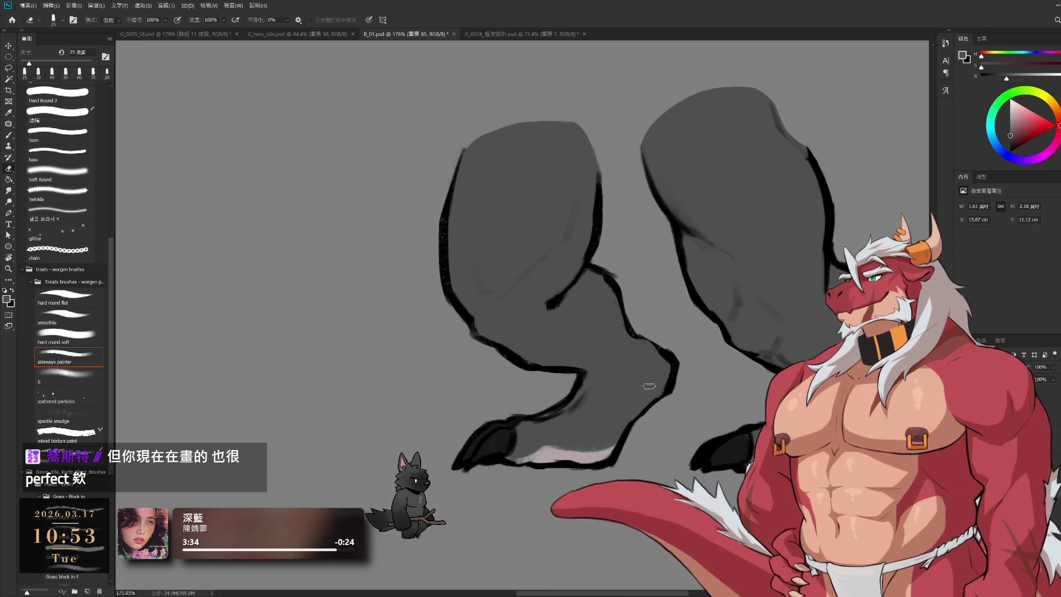
key(b)
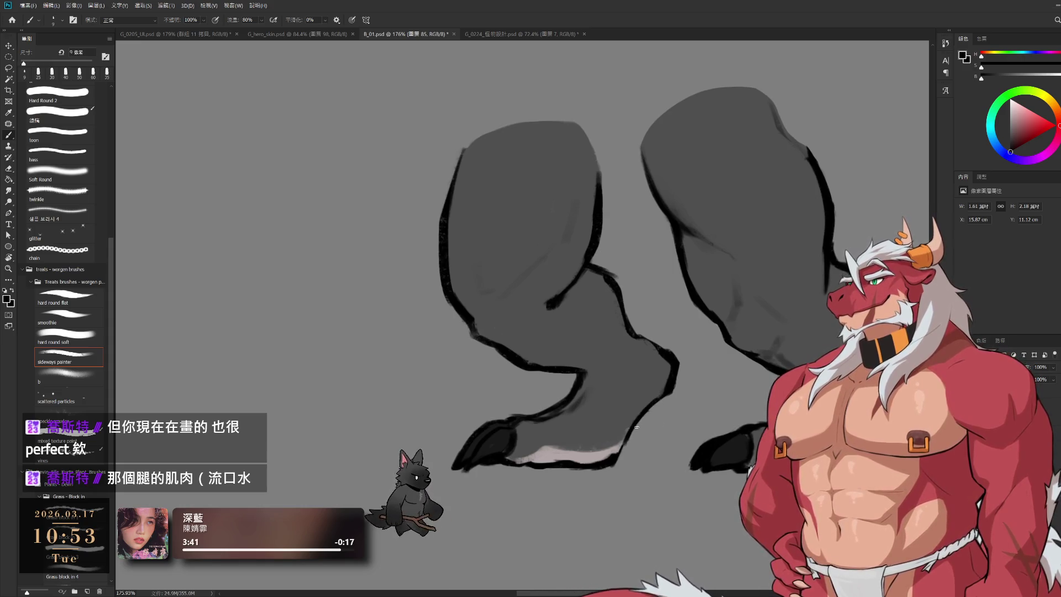
drag(636, 427, 565, 418)
key(e)
drag(547, 423, 536, 426)
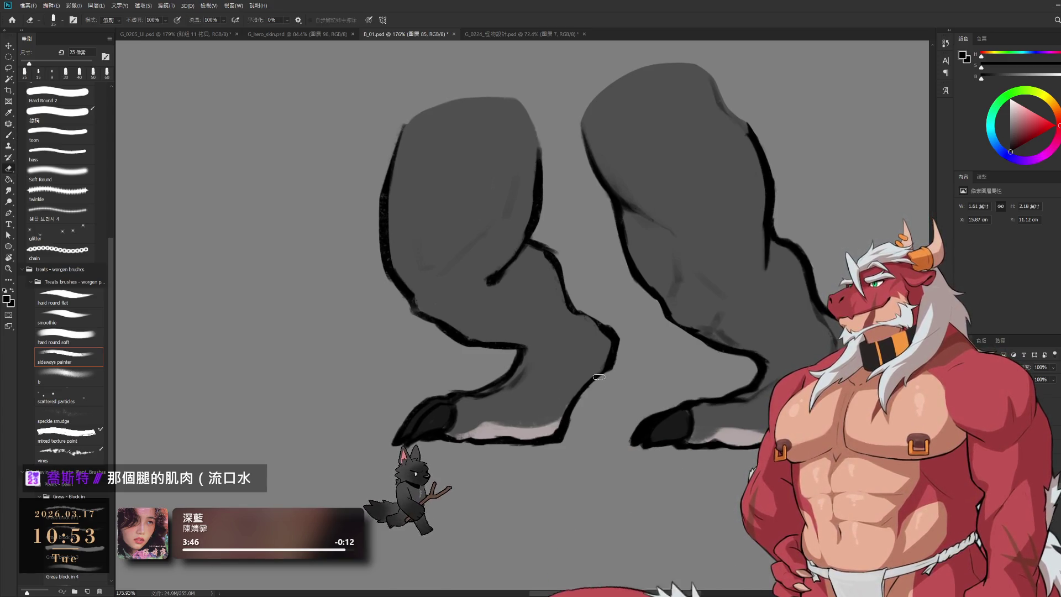
key(b)
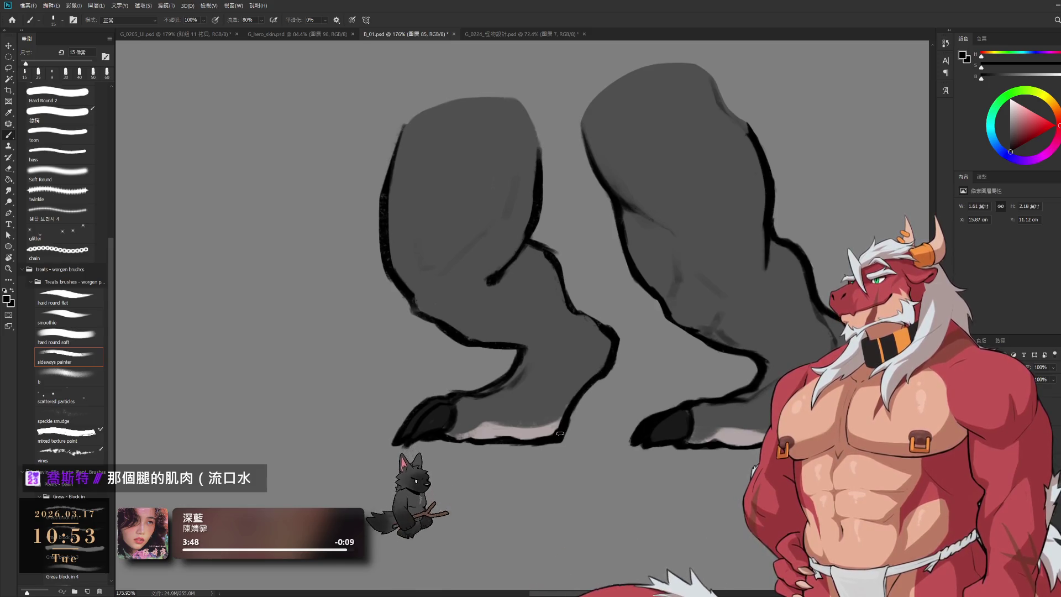
Erase part of the dark heel outline and touch up the leg outline with a size-30 brush
drag(559, 409, 529, 385)
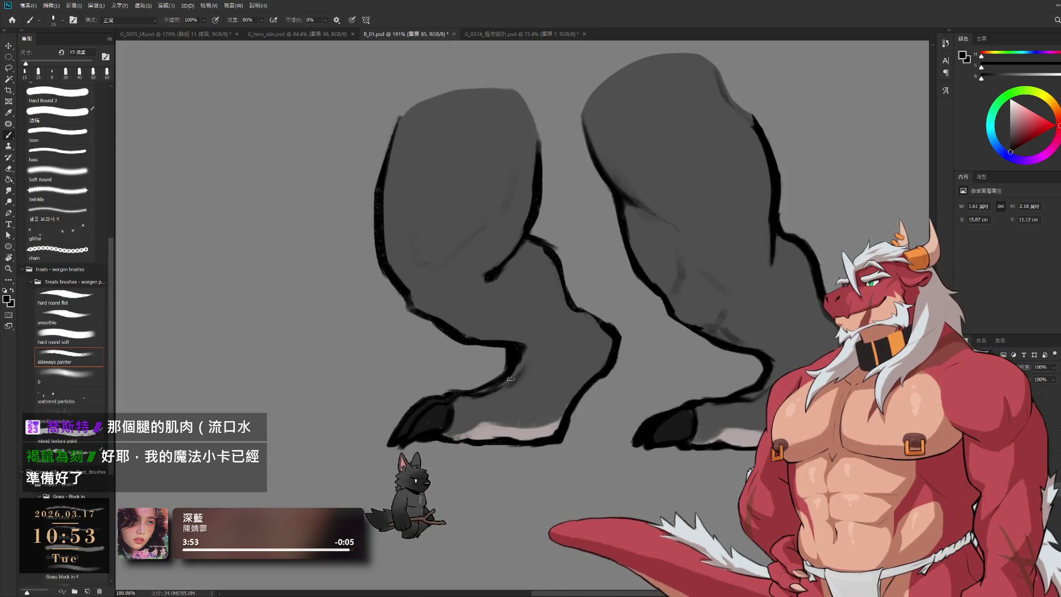
key(e)
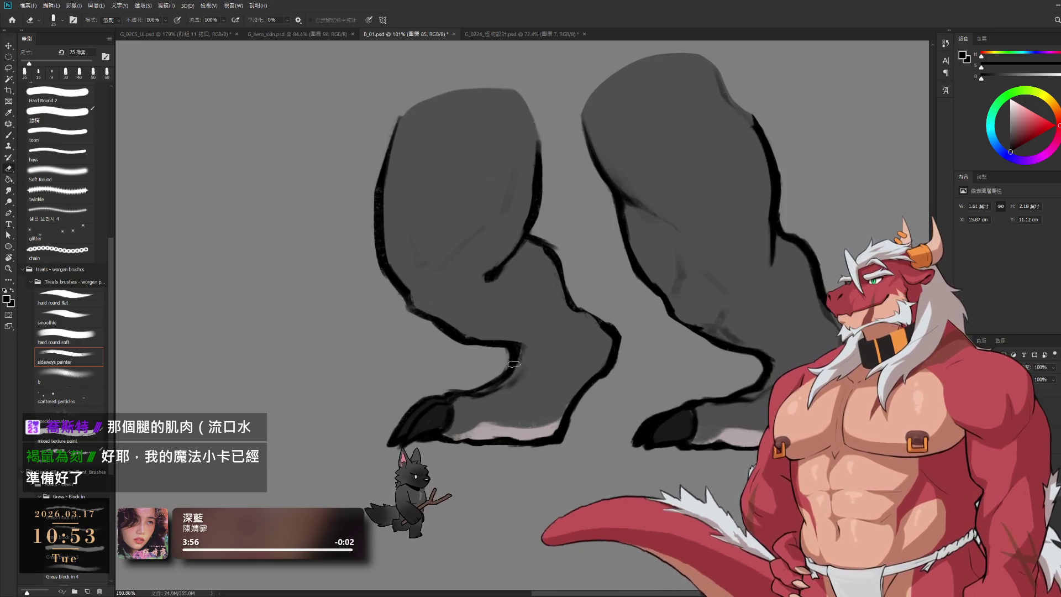
drag(514, 381, 525, 367)
key(b)
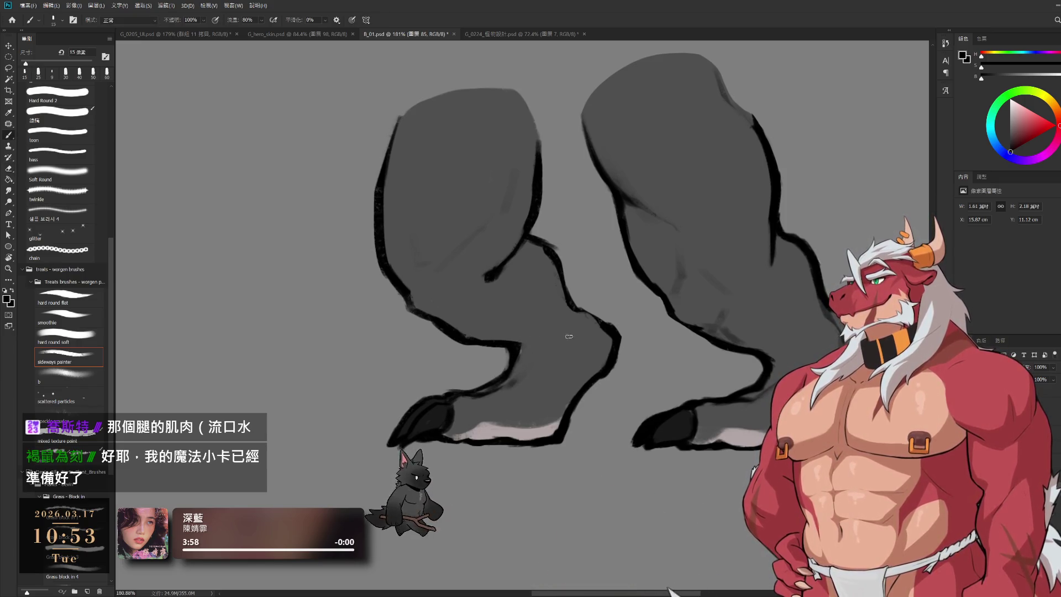
key(bracketright)
key(bracketright)
key(bracketright)
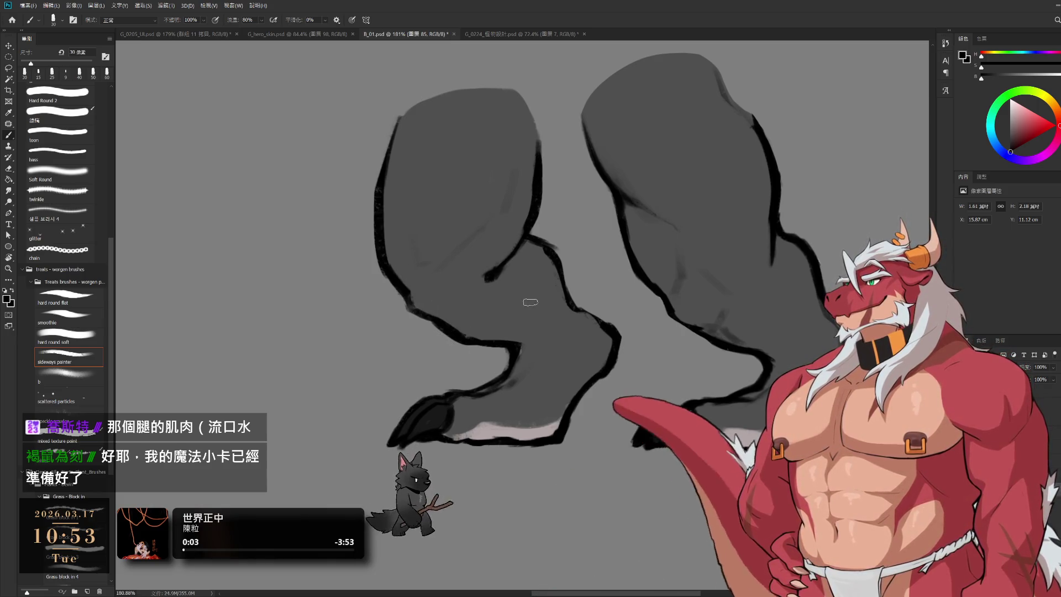
drag(550, 305, 560, 301)
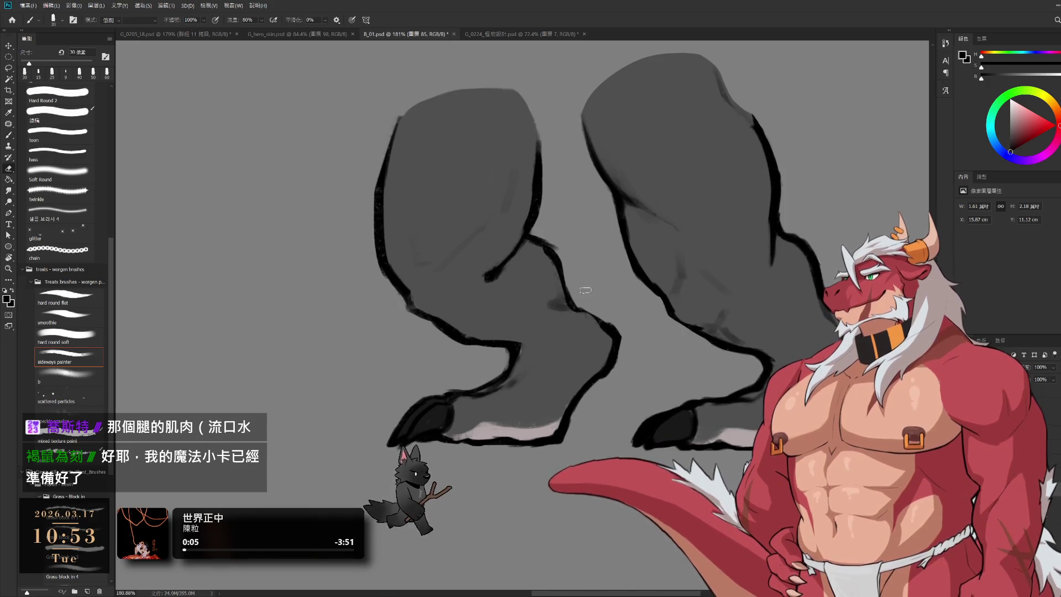
alt+click(593, 324)
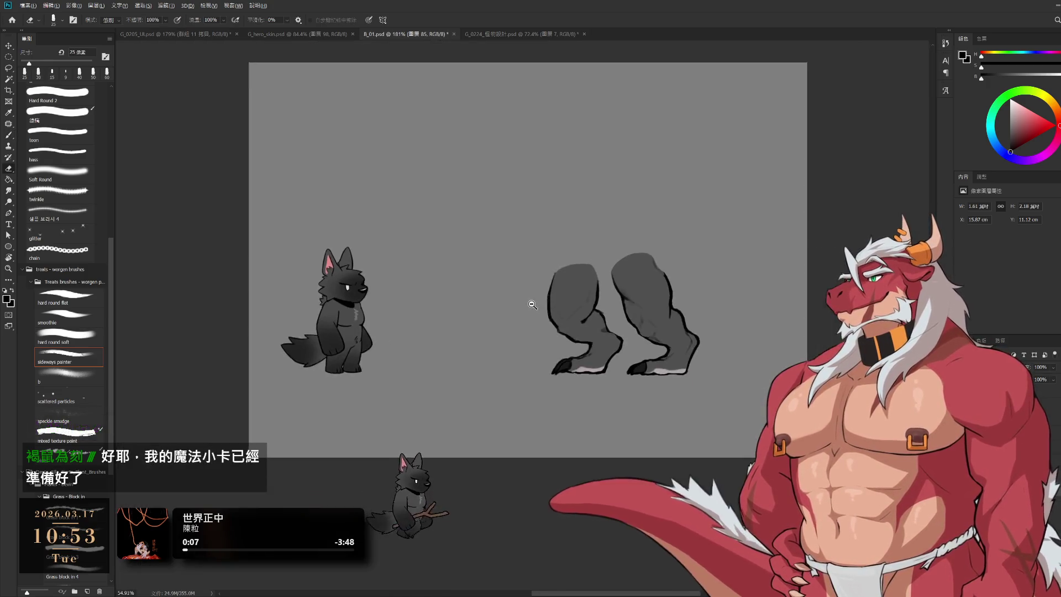
ctrl+click(674, 344)
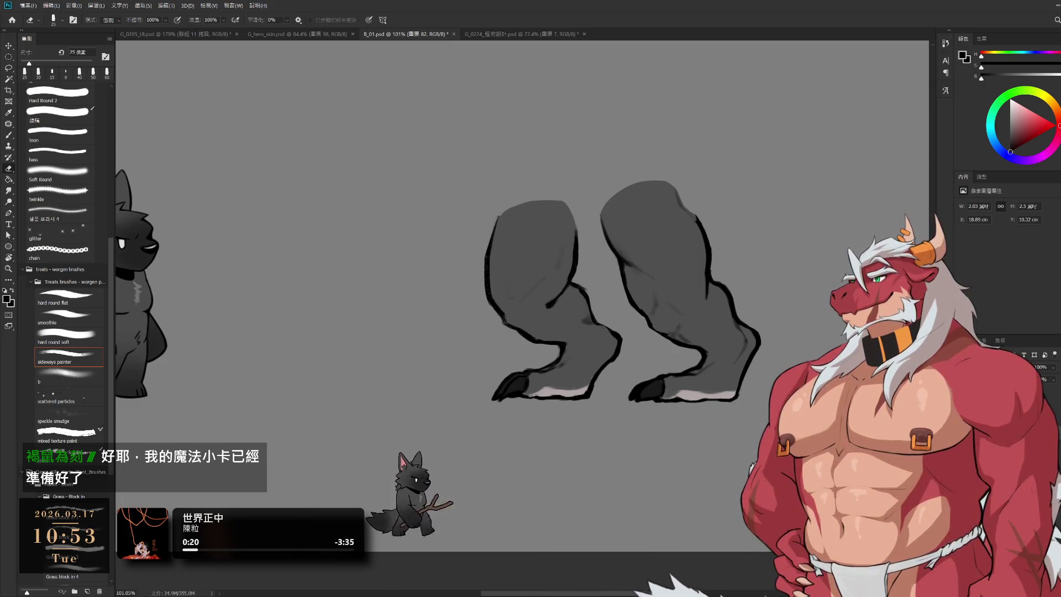
scroll(689, 293, up, 4)
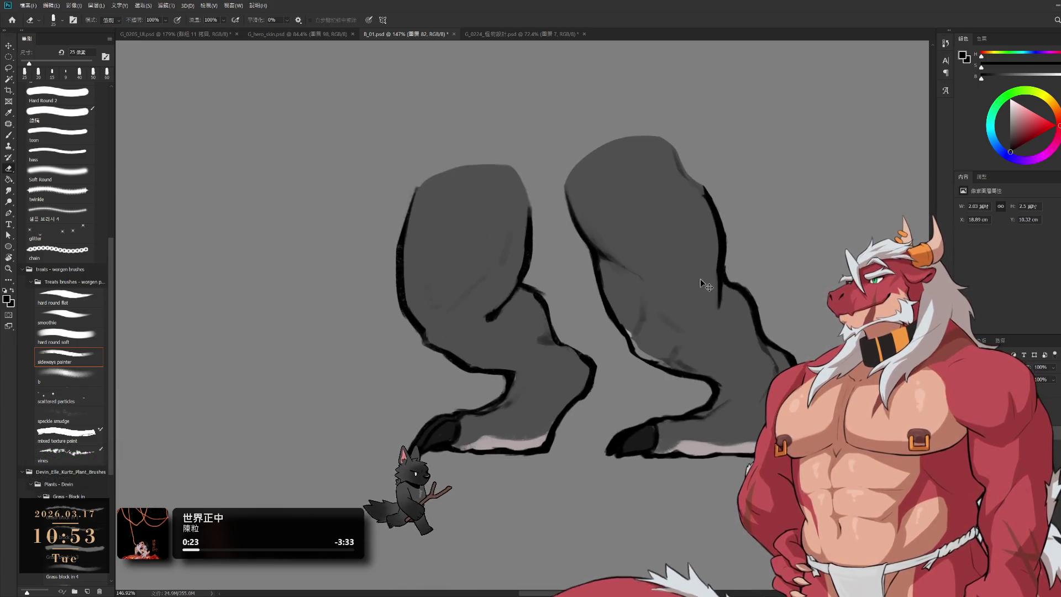
key(b)
key(bracketright)
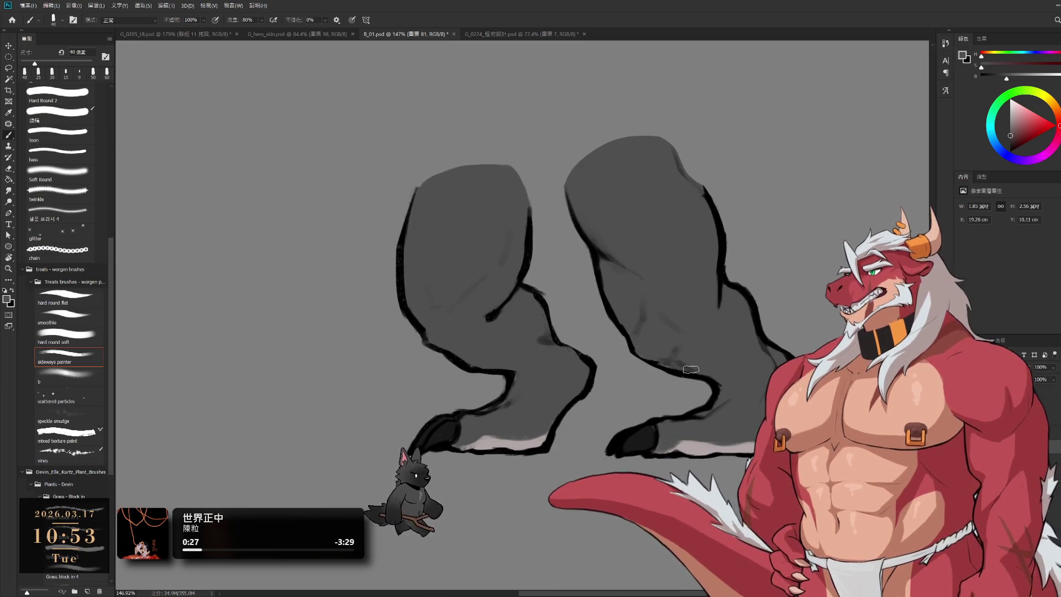
scroll(703, 297, down, 2)
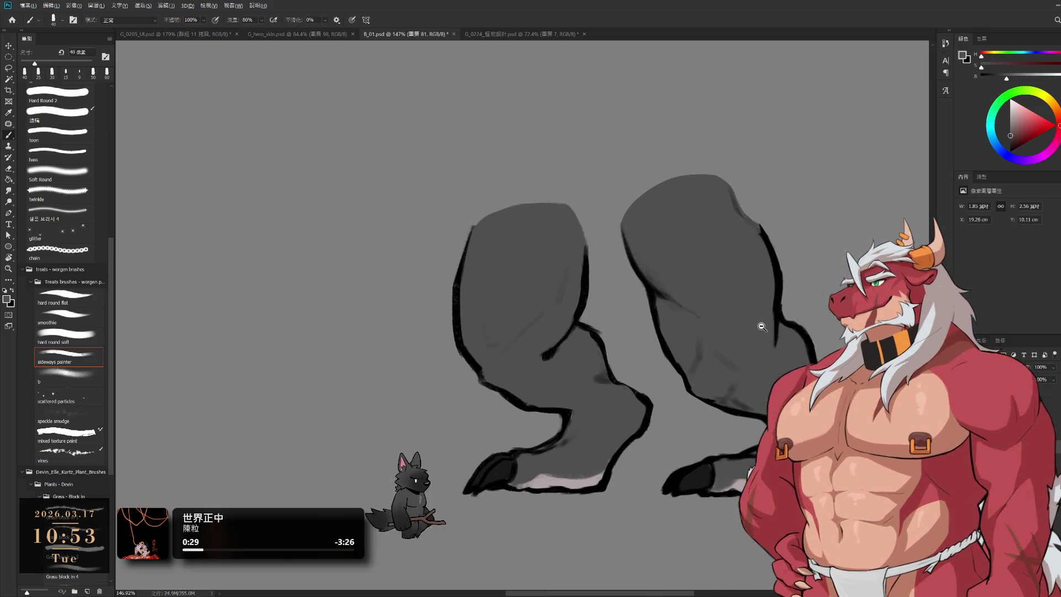
scroll(719, 265, up, 3)
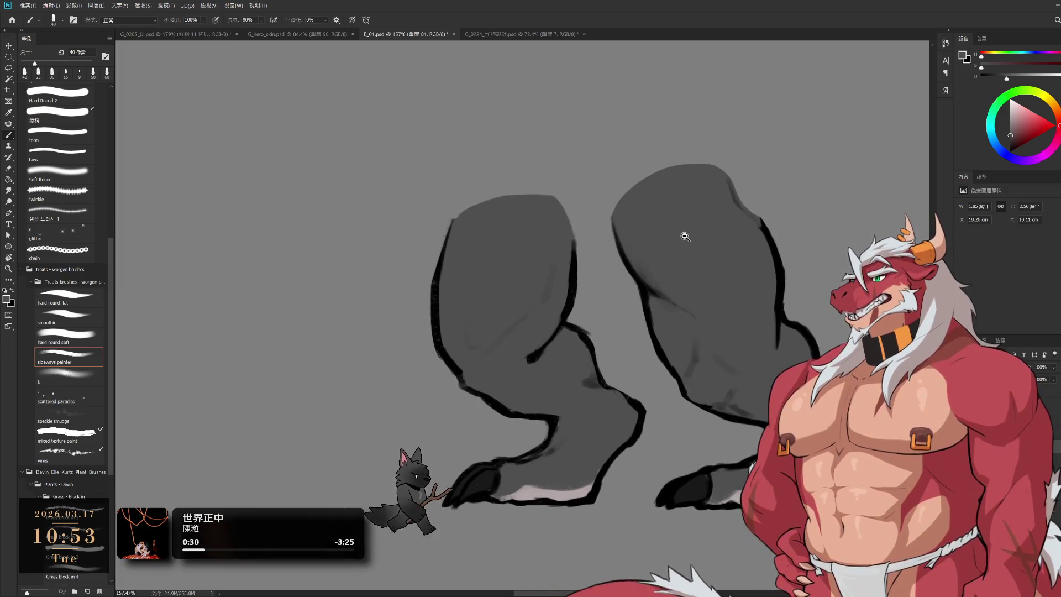
scroll(679, 263, down, 2)
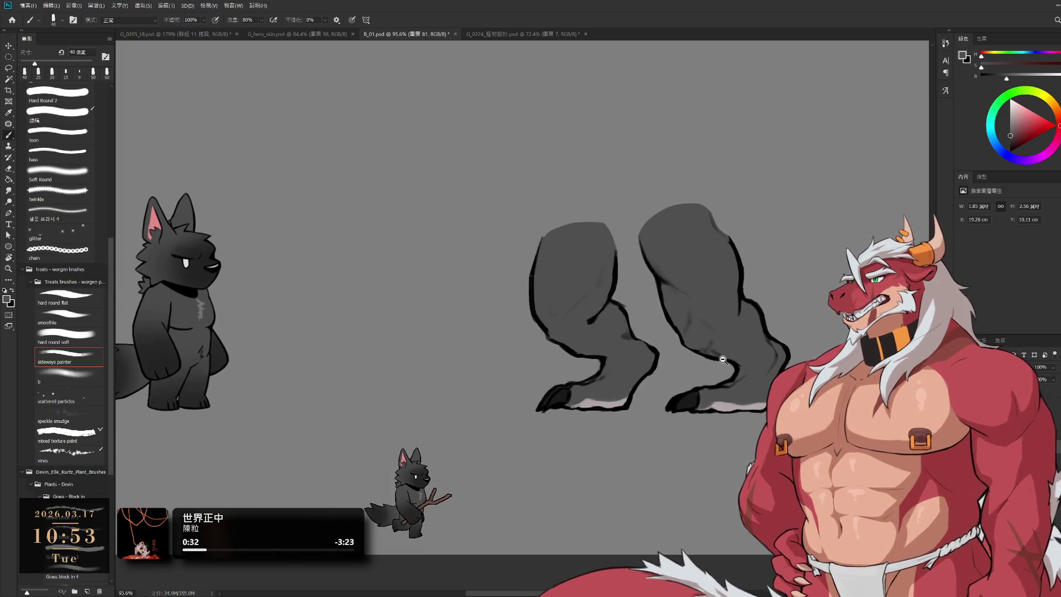
scroll(710, 289, up, 1)
scroll(691, 413, up, 2)
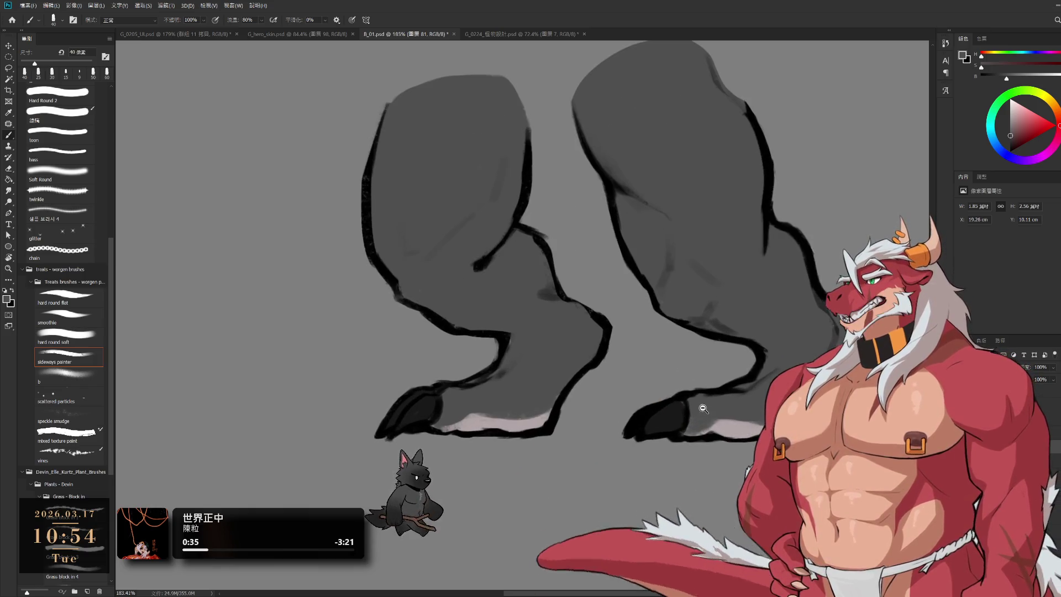
scroll(666, 287, down, 1)
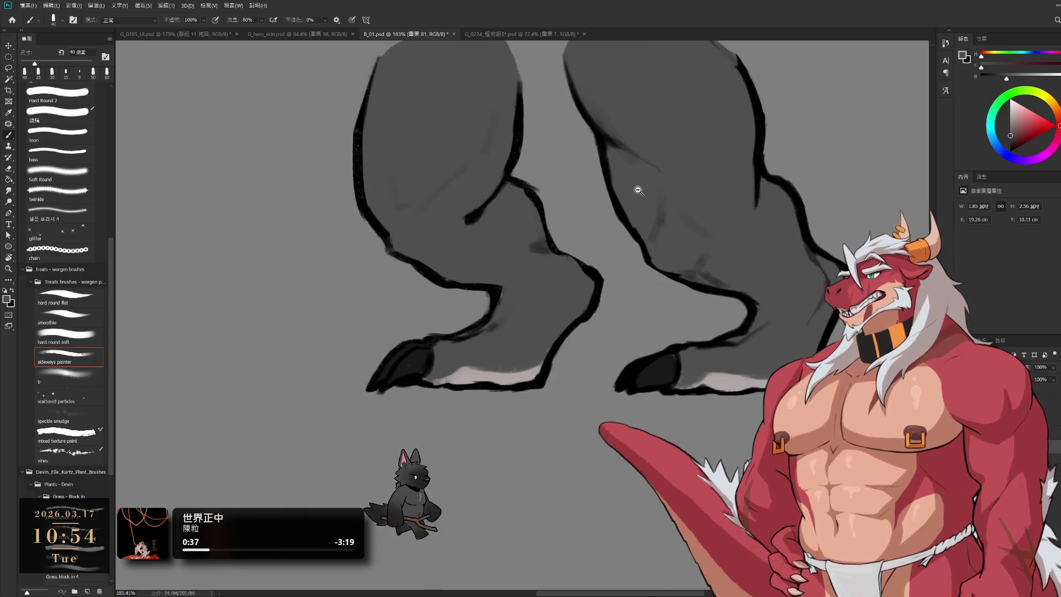
Lasso the right hoof, reshape it and deselect
scroll(685, 373, up, 2)
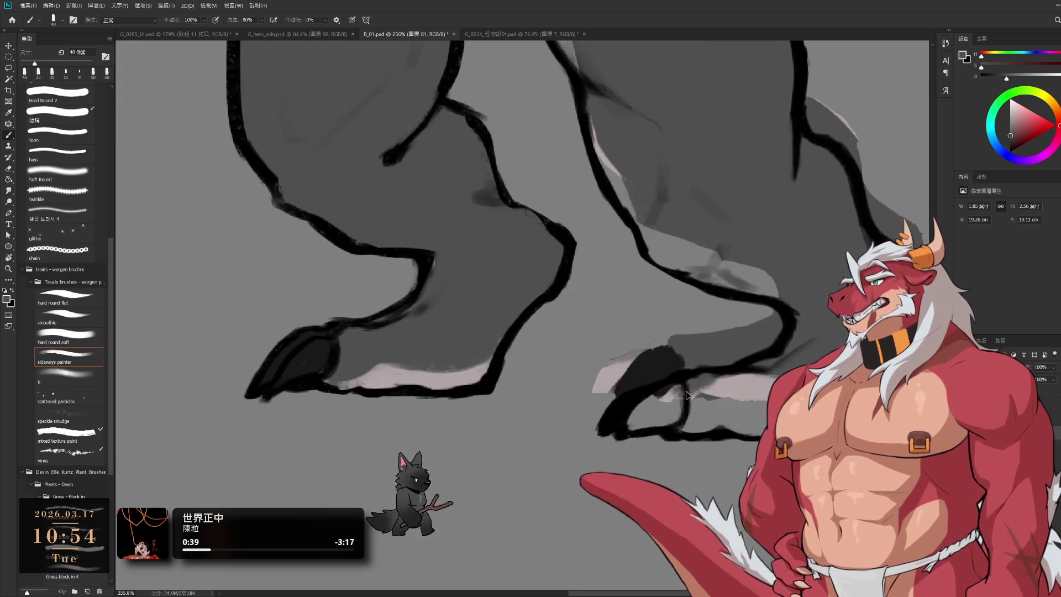
key(l)
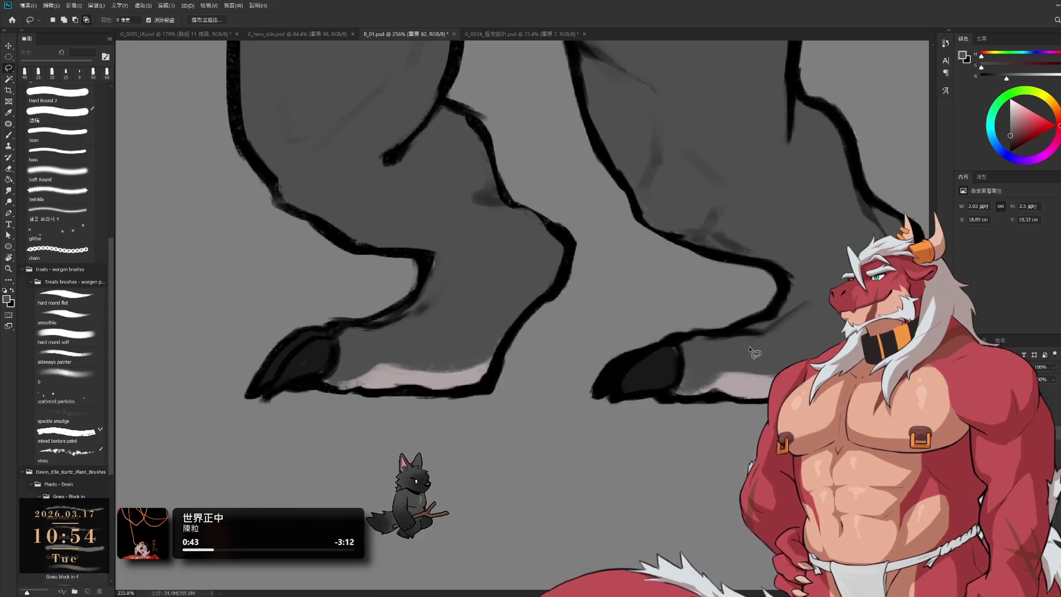
drag(544, 368, 715, 370)
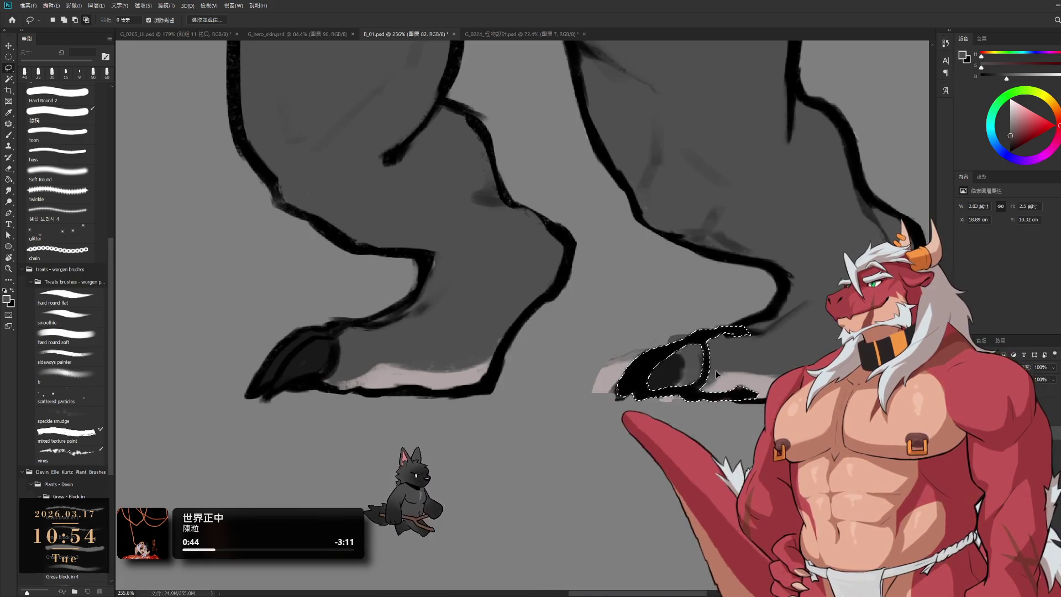
key(ctrl+d)
key(b)
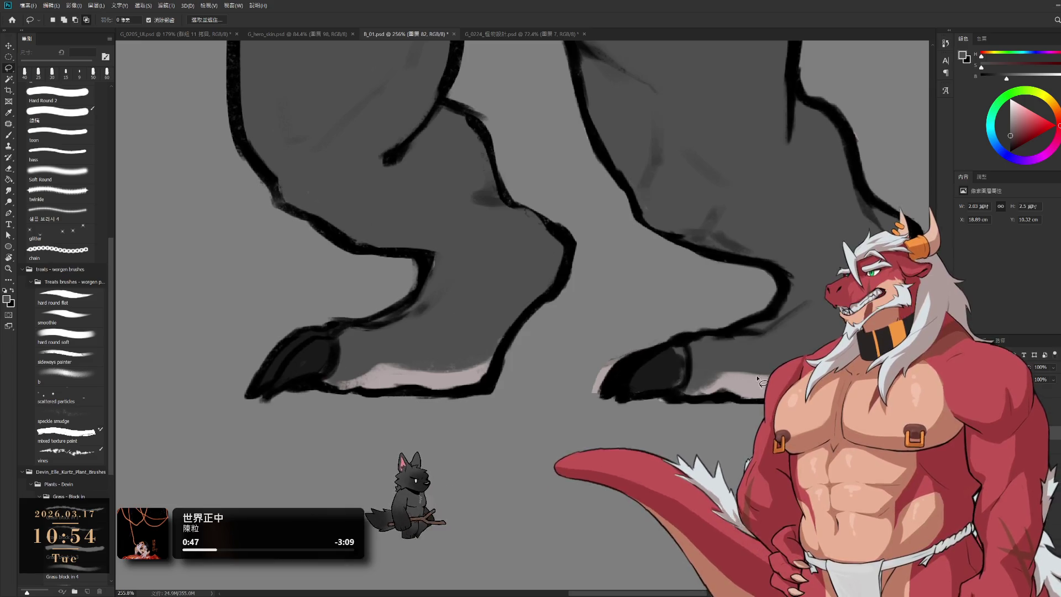
Pick the sideways painter brush, sample the hoof's dark colour from layer 82 at 20 px
click(68, 356)
alt+click(678, 384)
key(bracketleft)
key(alt+bracketleft)
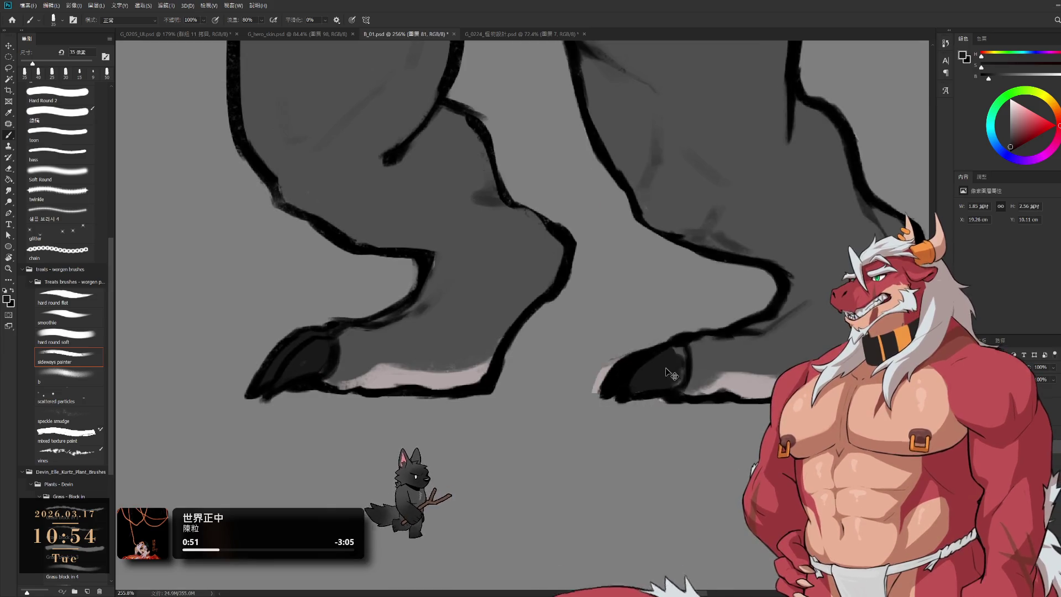
ctrl+click(645, 358)
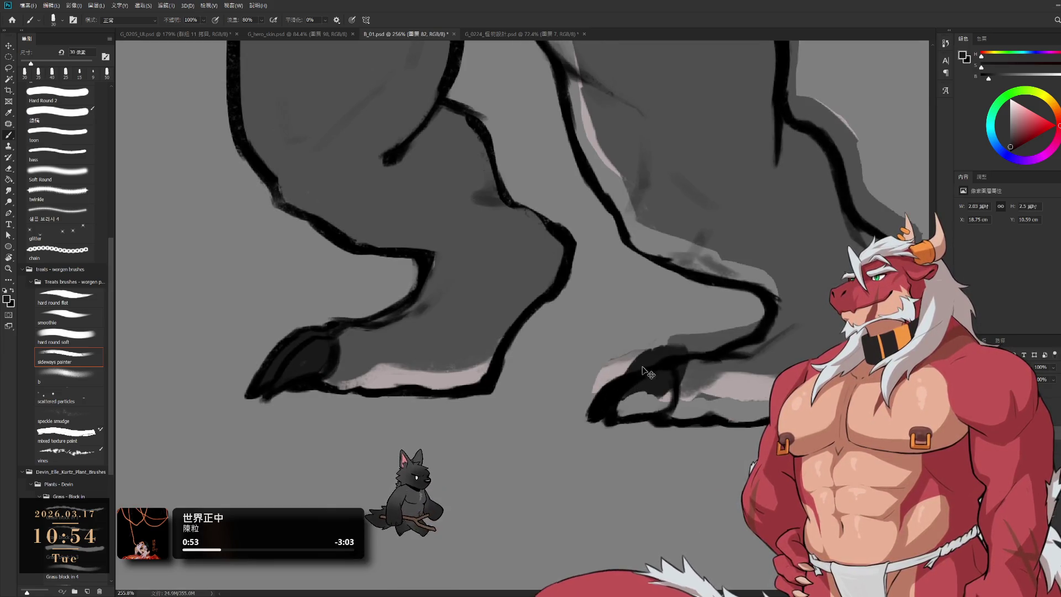
alt+click(641, 354)
key(bracketleft)
key(bracketleft)
Erase around the right hoof to tidy it, then return to painting
key(e)
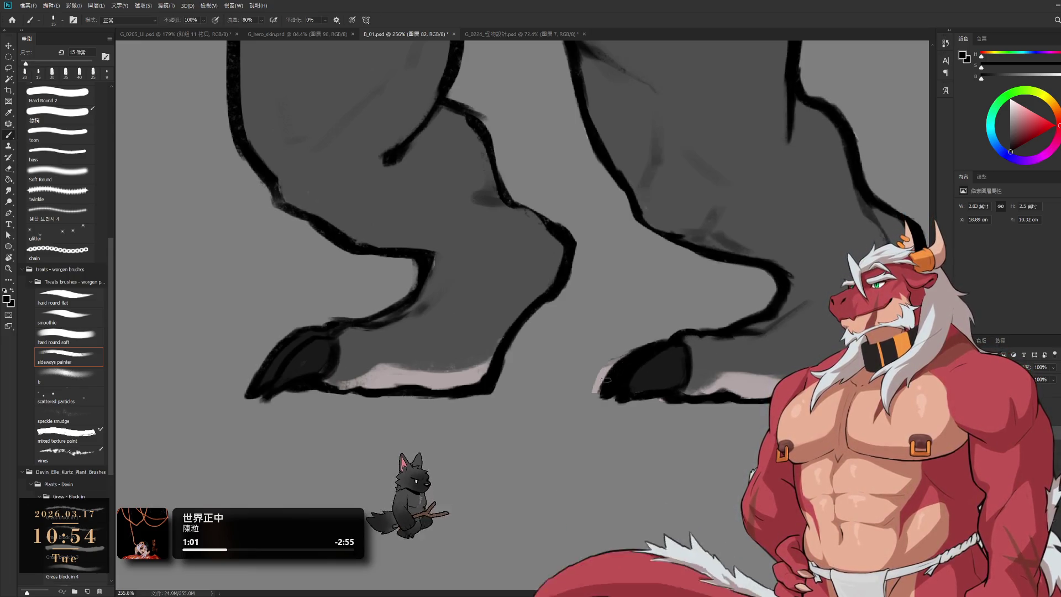
key(b)
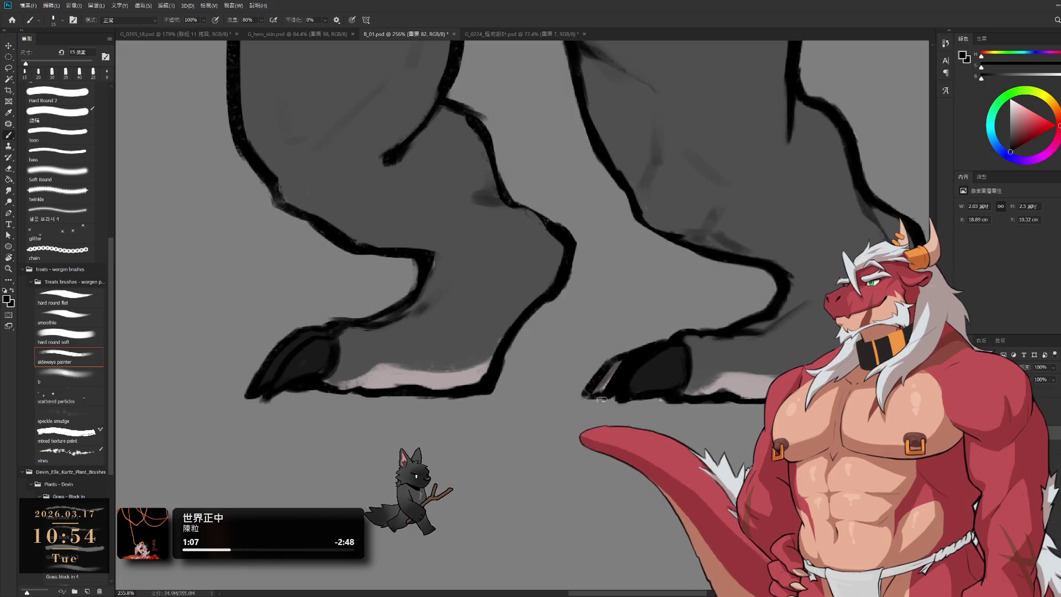
scroll(602, 399, down, 5)
scroll(549, 350, up, 6)
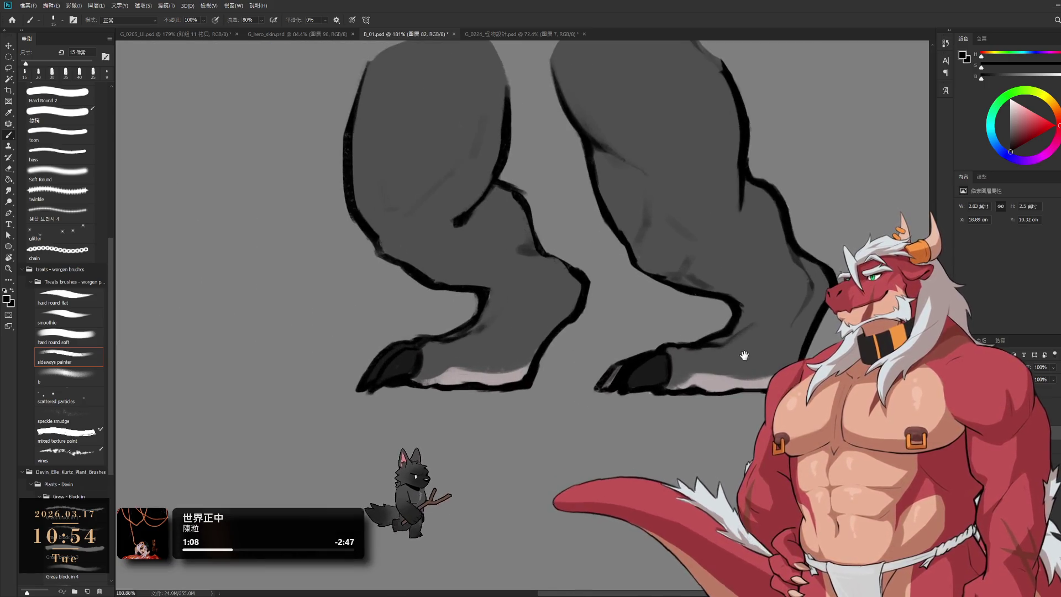
Drag the lower right leg down and right with the Move tool, then undo
scroll(724, 345, down, 3)
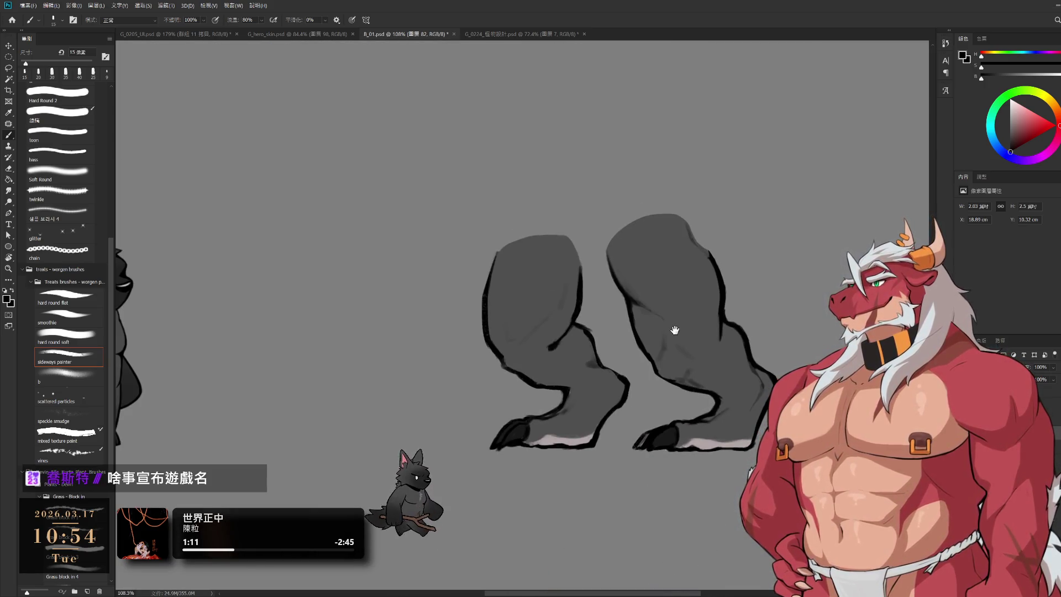
mouse_move(659, 378)
mouse_down()
mouse_move(662, 387)
mouse_move(671, 376)
mouse_up()
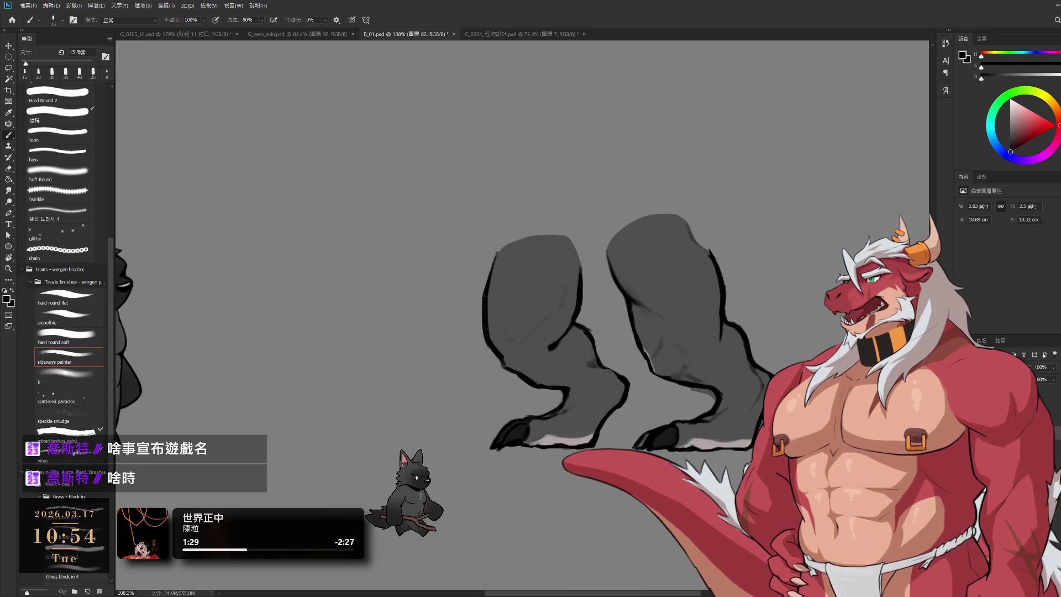
key(ctrl+z)
key(ctrl+z)
key(ctrl+z)
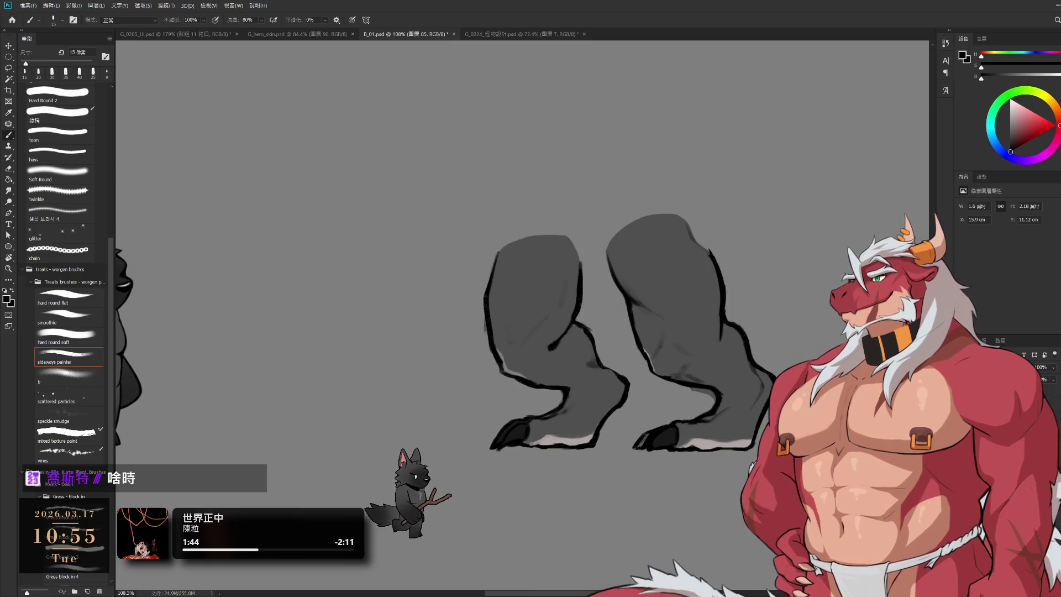
Enlarge the brush, sample the leg's mid-grey and switch to layer 87
scroll(713, 362, down, 5)
scroll(713, 362, up, 5)
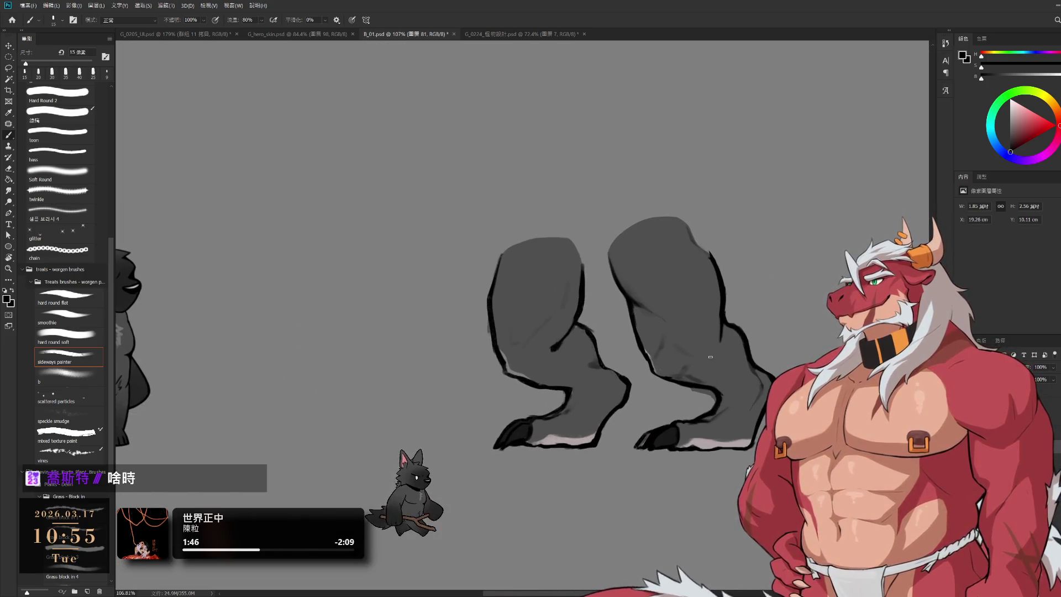
key(bracketright)
alt+click(648, 347)
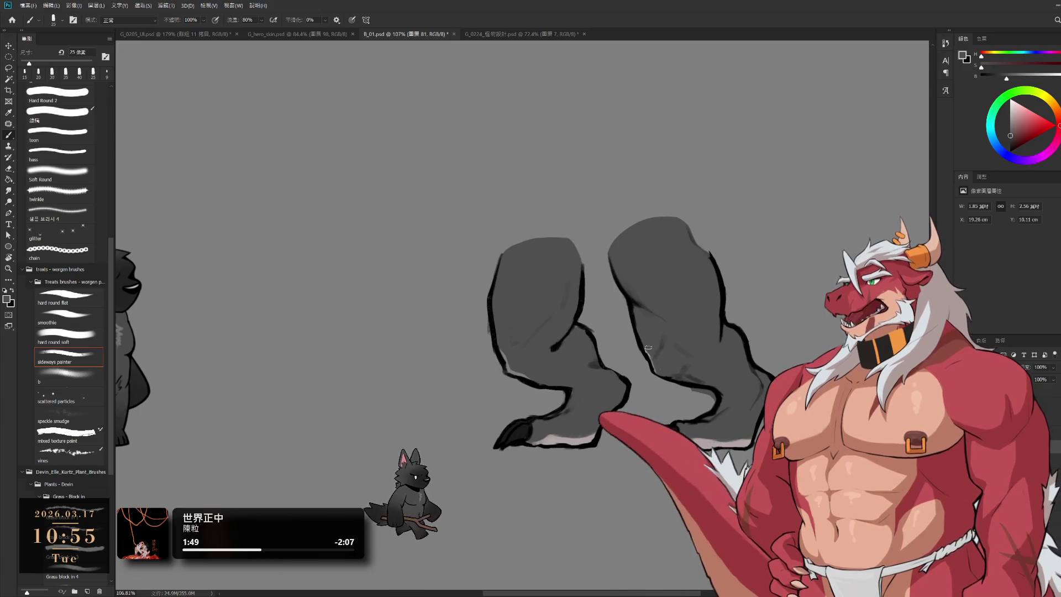
ctrl+click(526, 346)
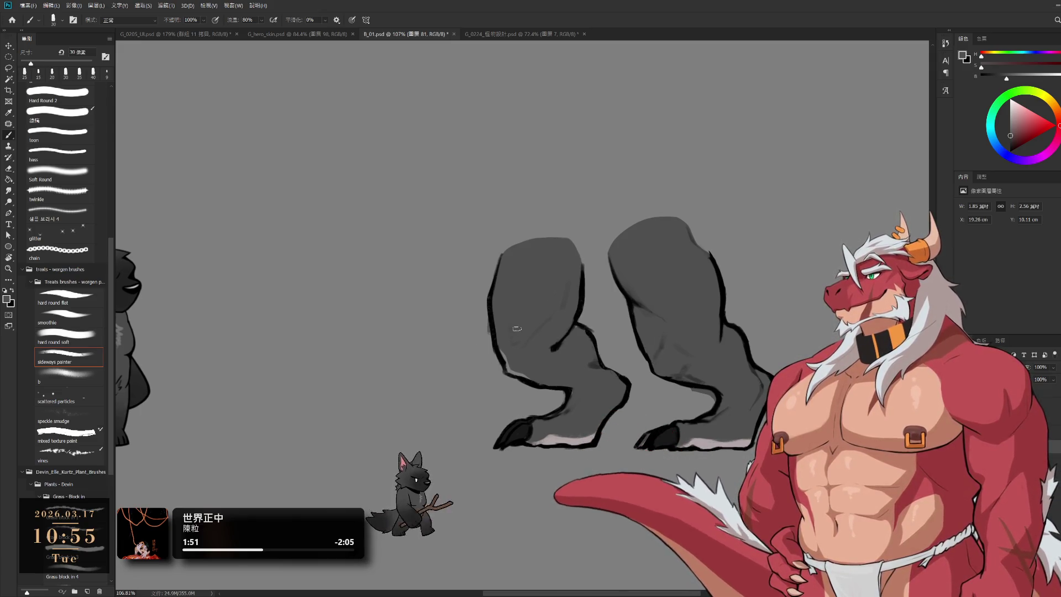
key(bracketright)
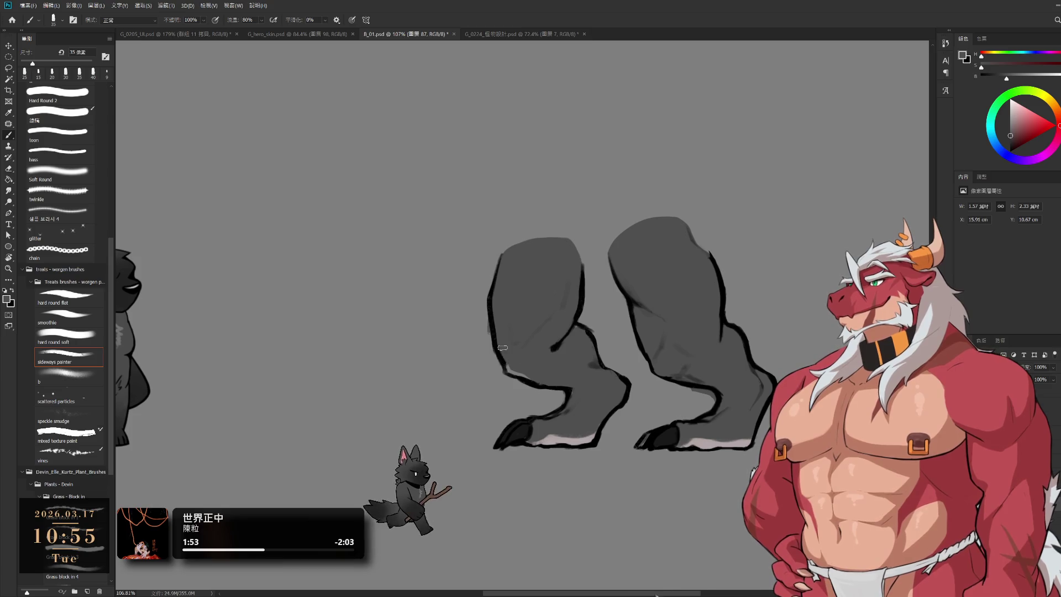
scroll(575, 377, down, 2)
scroll(576, 377, down, 1)
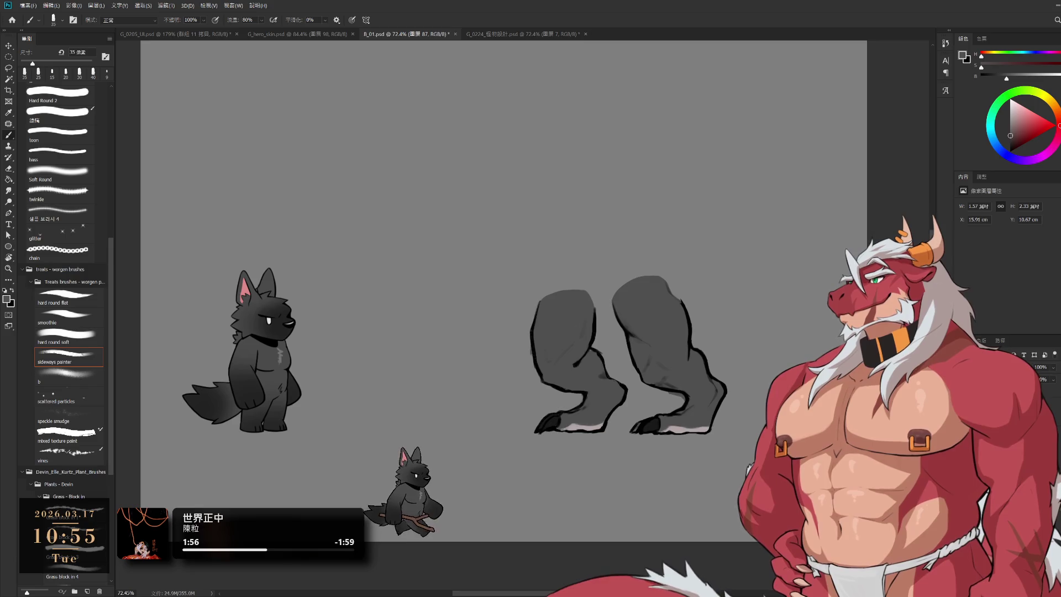
Free Transform the dragon's legs layer and commit the change
drag(648, 392, 739, 420)
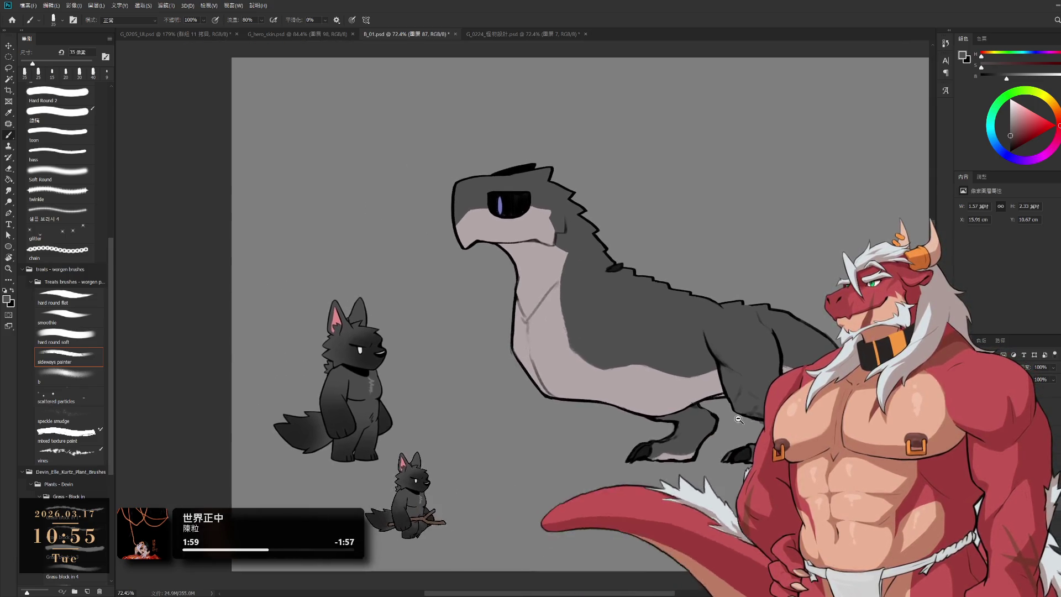
scroll(738, 419, up, 1)
key(ctrl+t)
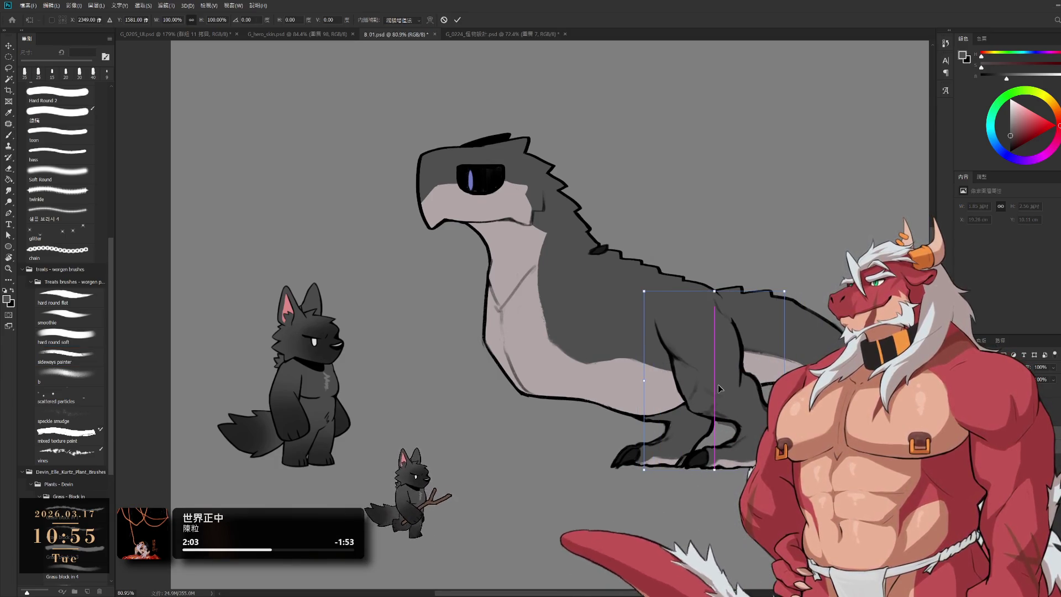
key(Return)
key(b)
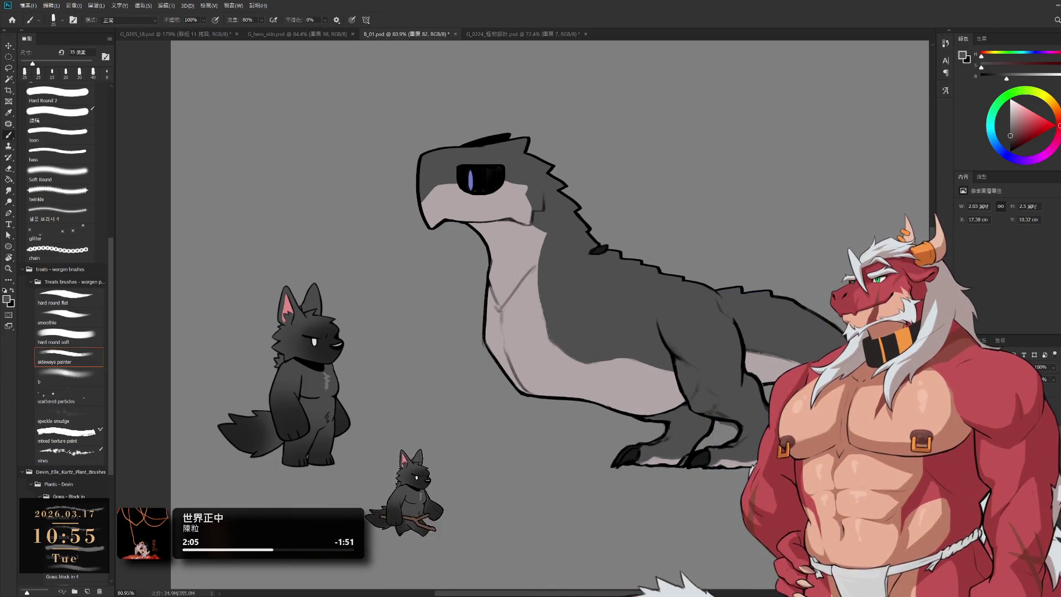
Undo and redo to compare the spotted front leg, leaving the leg pieces hidden
key(ctrl+z)
key(ctrl+z)
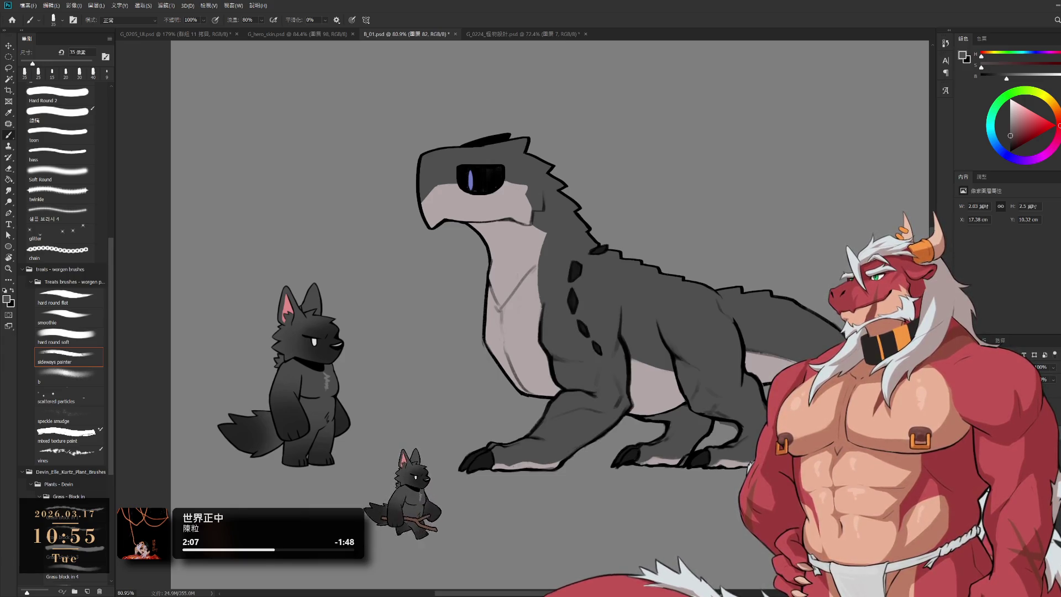
key(ctrl+z)
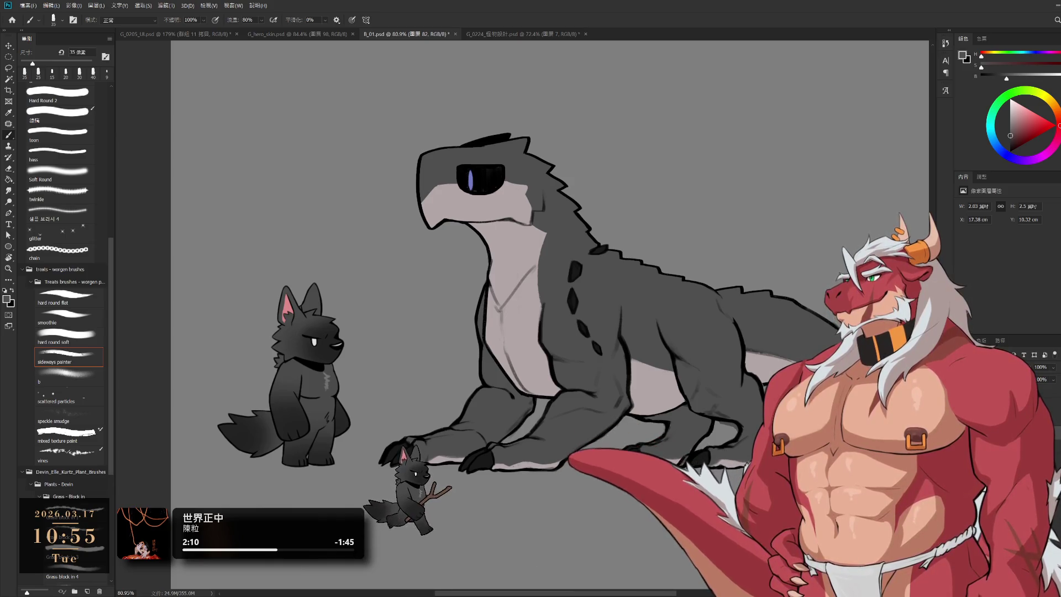
key(ctrl+z)
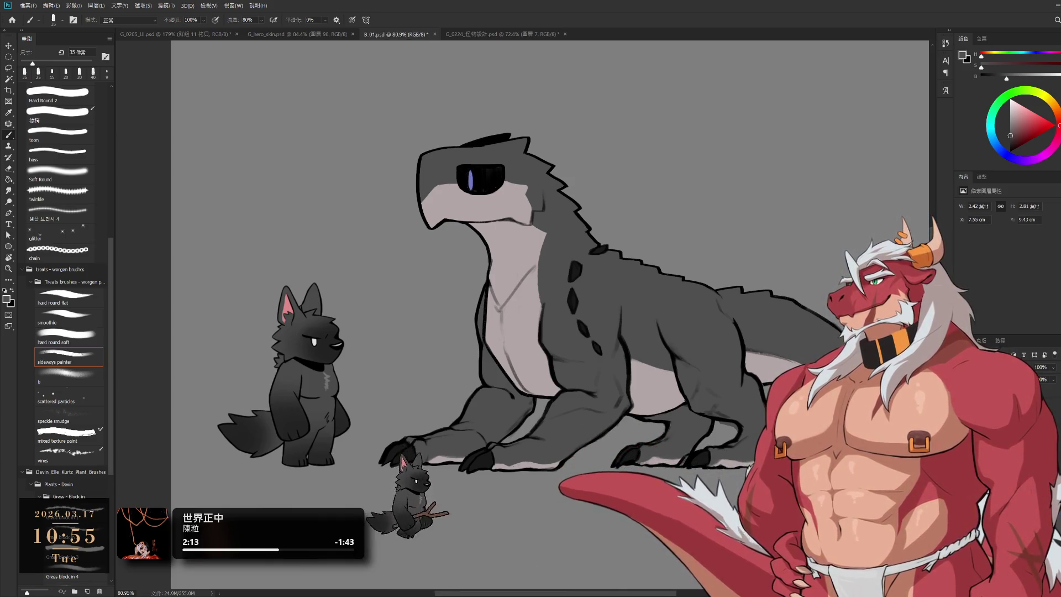
key(ctrl+z)
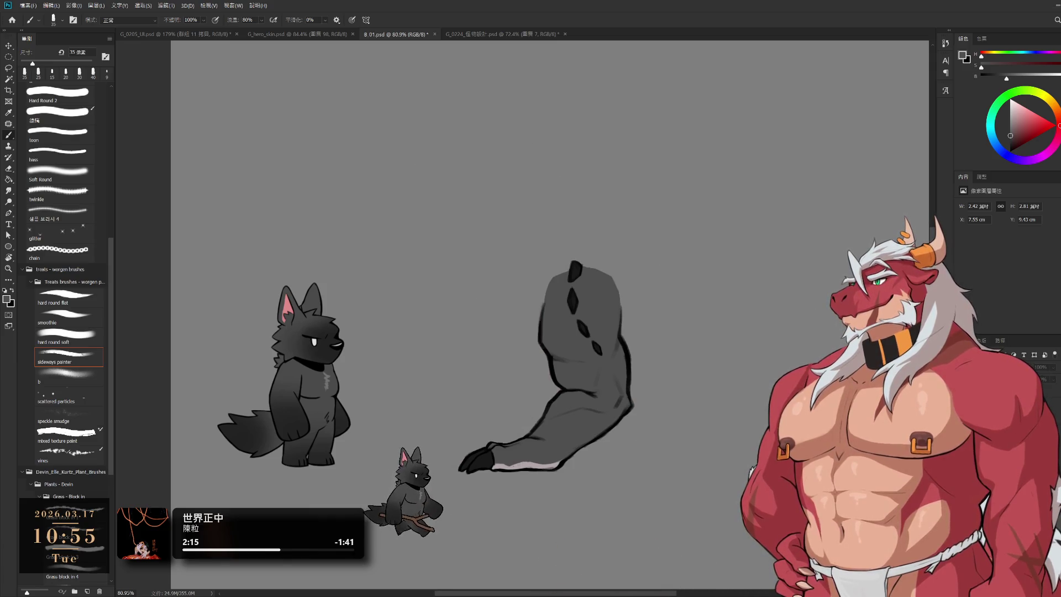
key(ctrl+shift+z)
key(ctrl+shift+z)
key(ctrl+shift+z)
key(ctrl+shift+z)
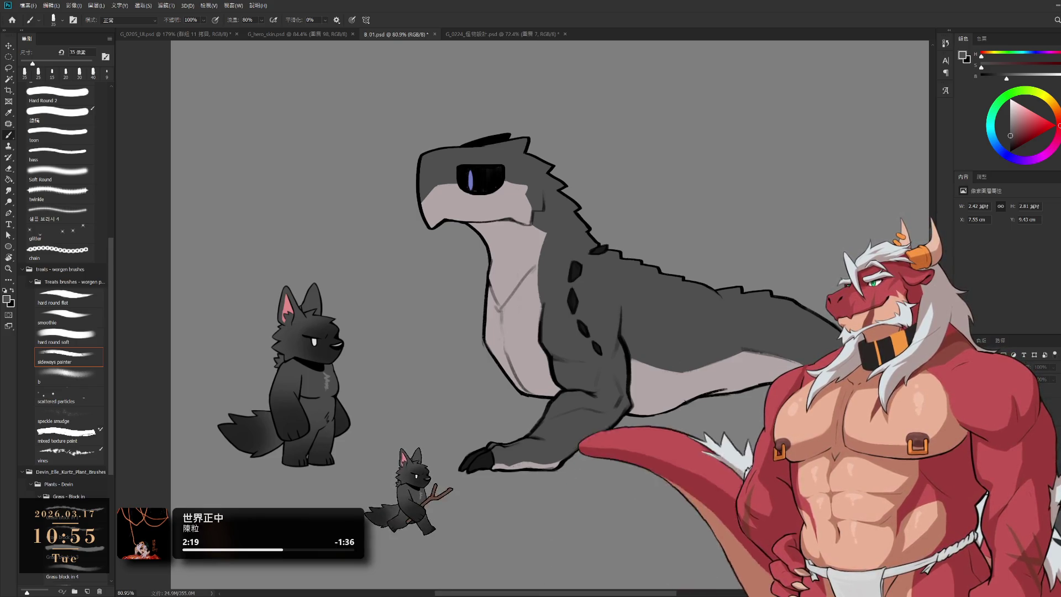
key(ctrl+z)
scroll(718, 390, down, 3)
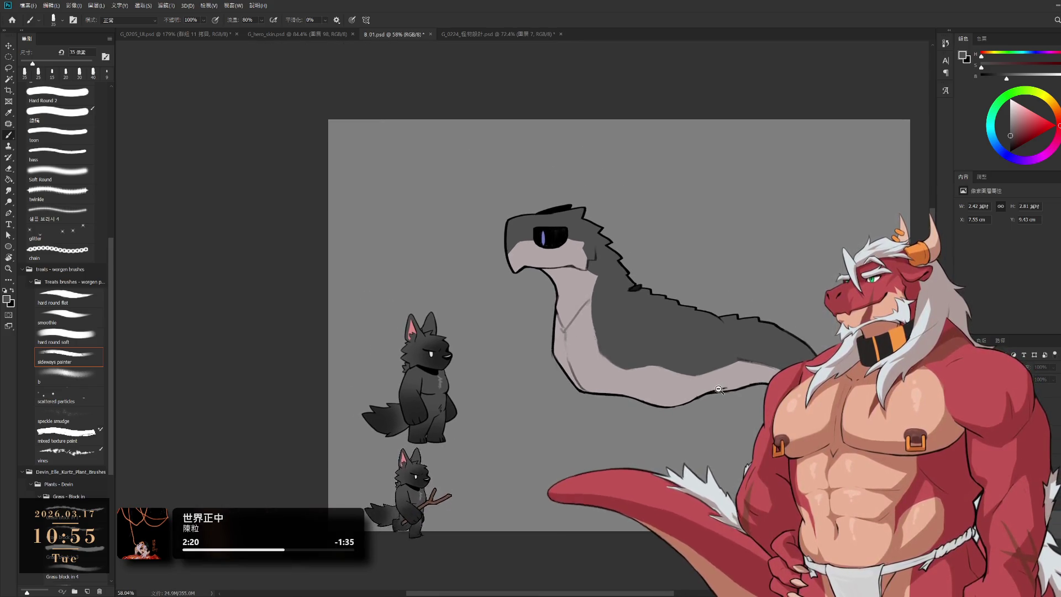
Lasso the head's jaw and neck line art with the eye, then cut and paste onto a new layer
scroll(543, 261, up, 3)
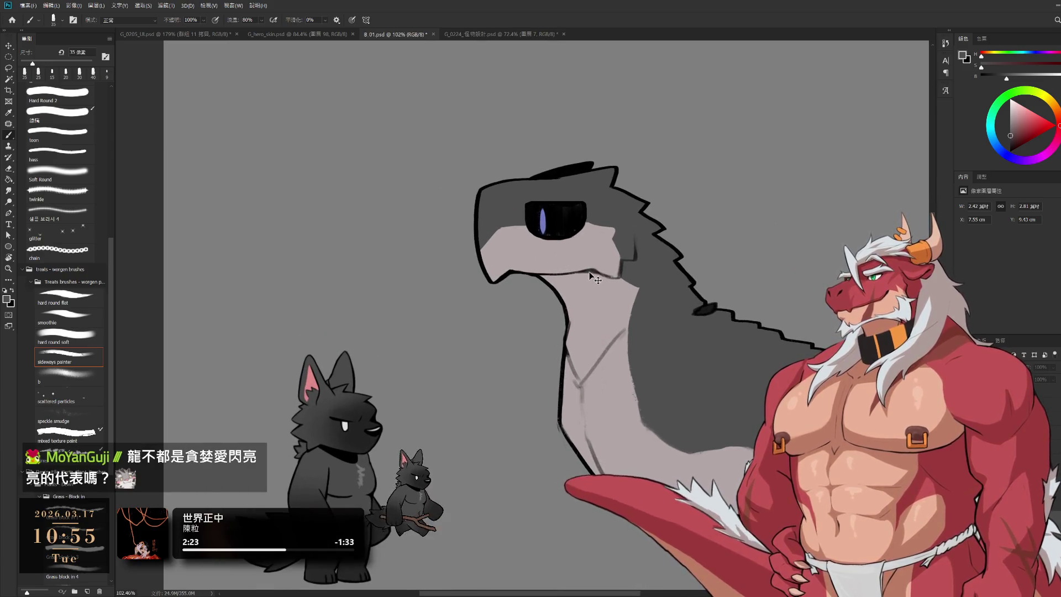
scroll(590, 265, up, 3)
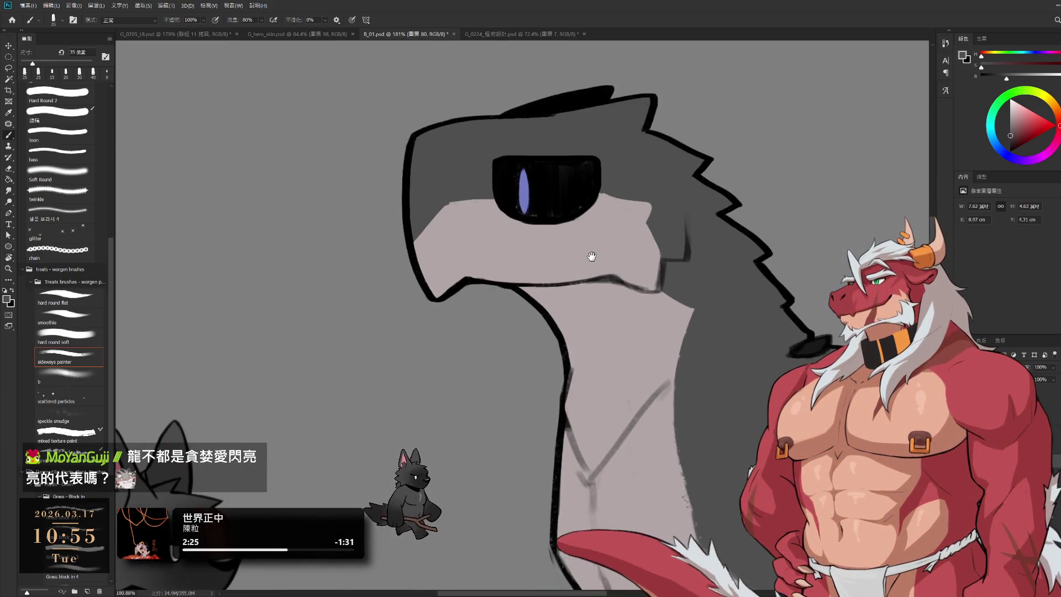
drag(610, 189, 598, 236)
key(l)
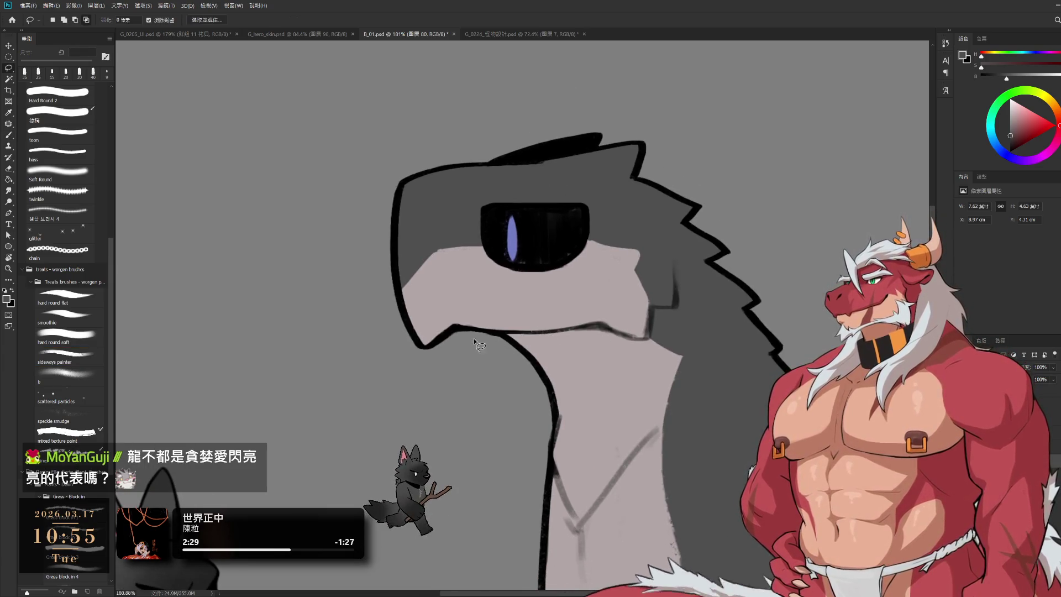
mouse_move(473, 339)
mouse_down()
mouse_move(695, 224)
mouse_move(479, 396)
mouse_up()
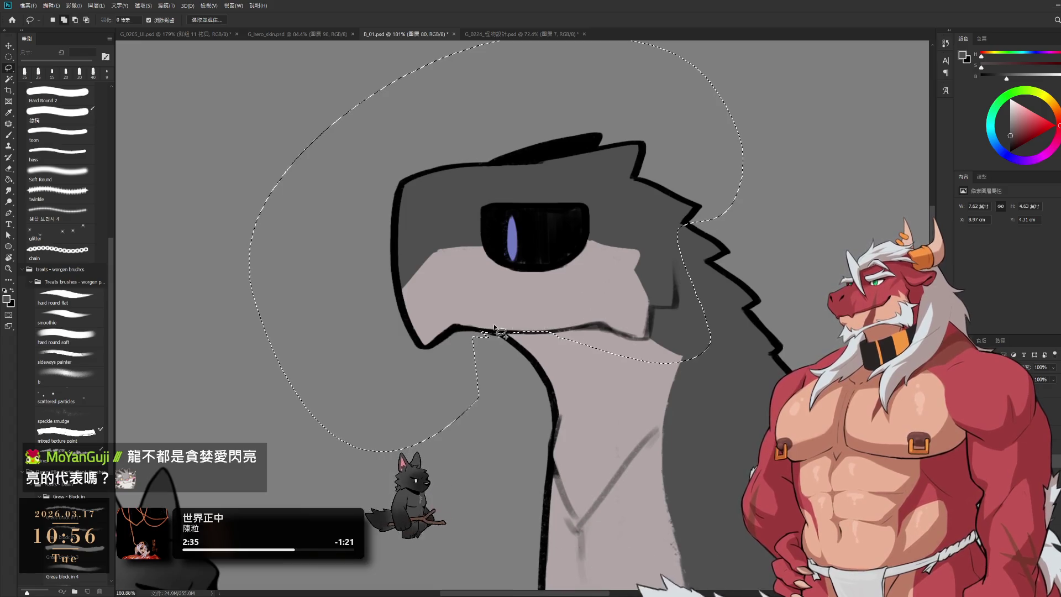
drag(540, 335, 489, 340)
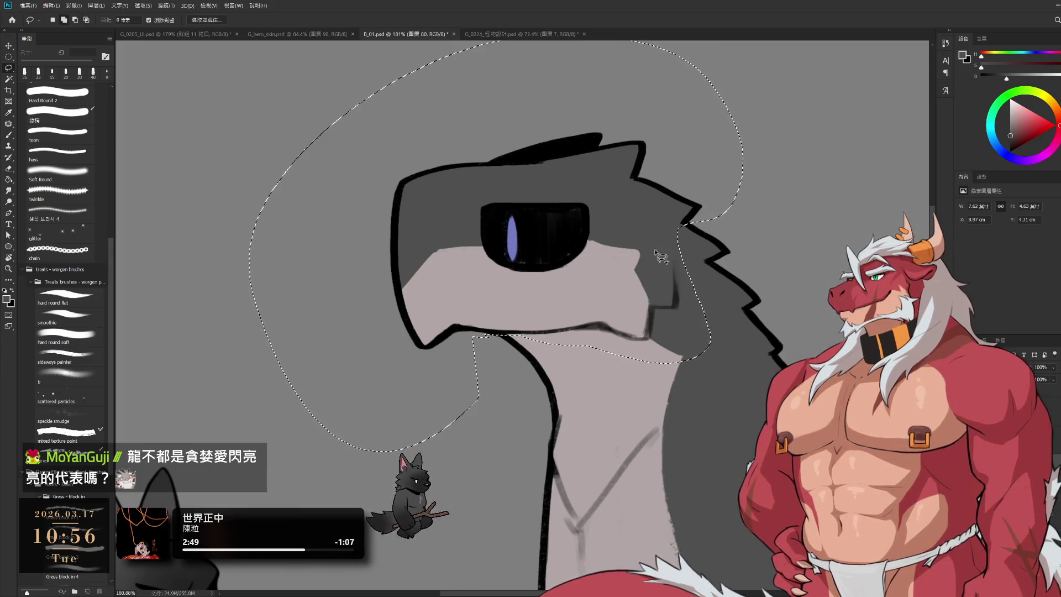
key(ctrl+x)
key(ctrl+v)
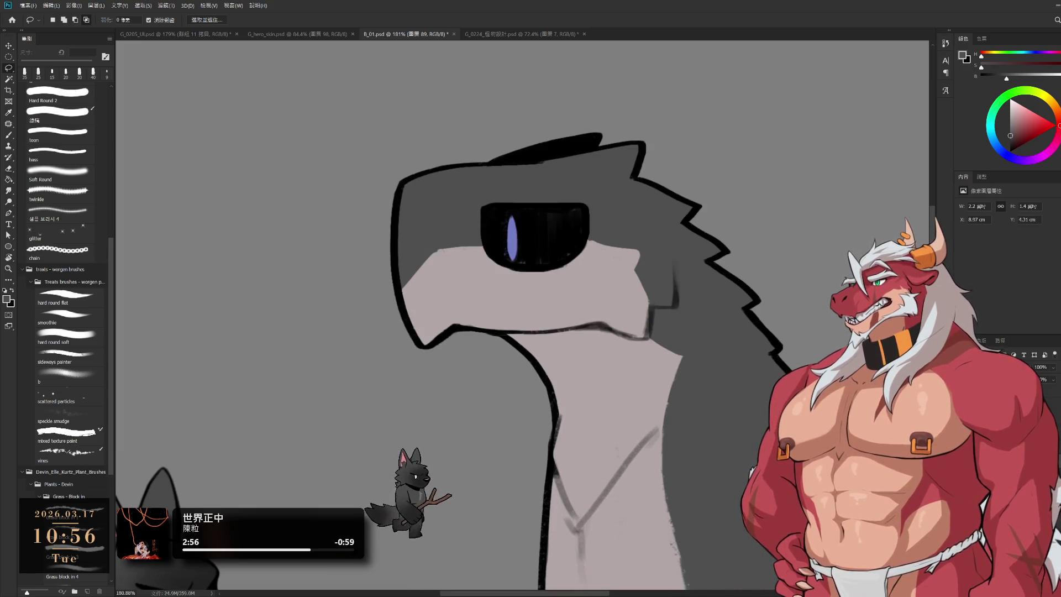
Toggle the head line art to compare colours, leaving it hidden
key(ctrl+z)
key(ctrl+shift+z)
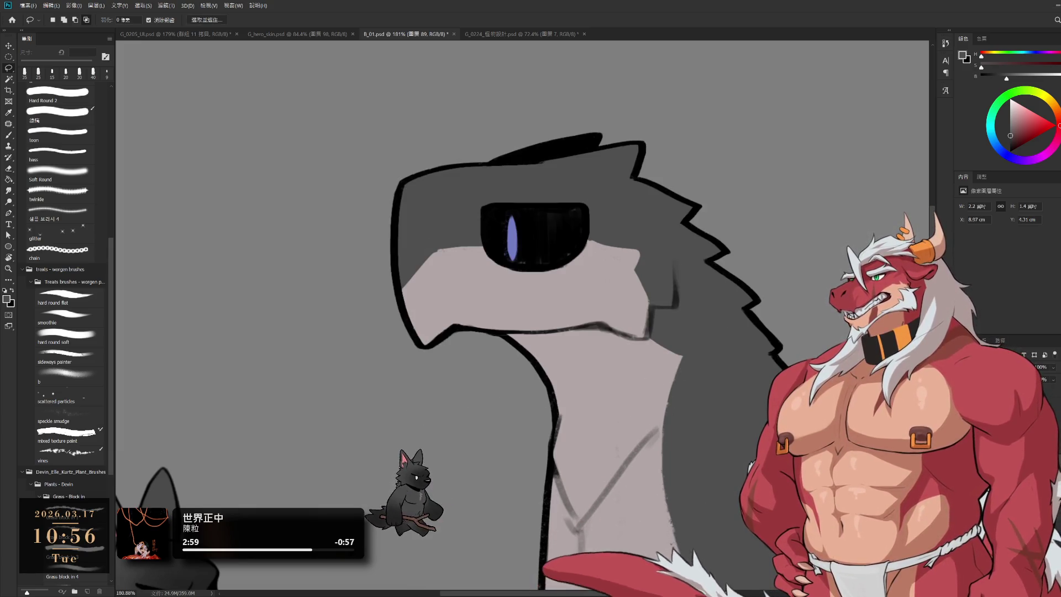
key(ctrl+z)
key(ctrl+shift+z)
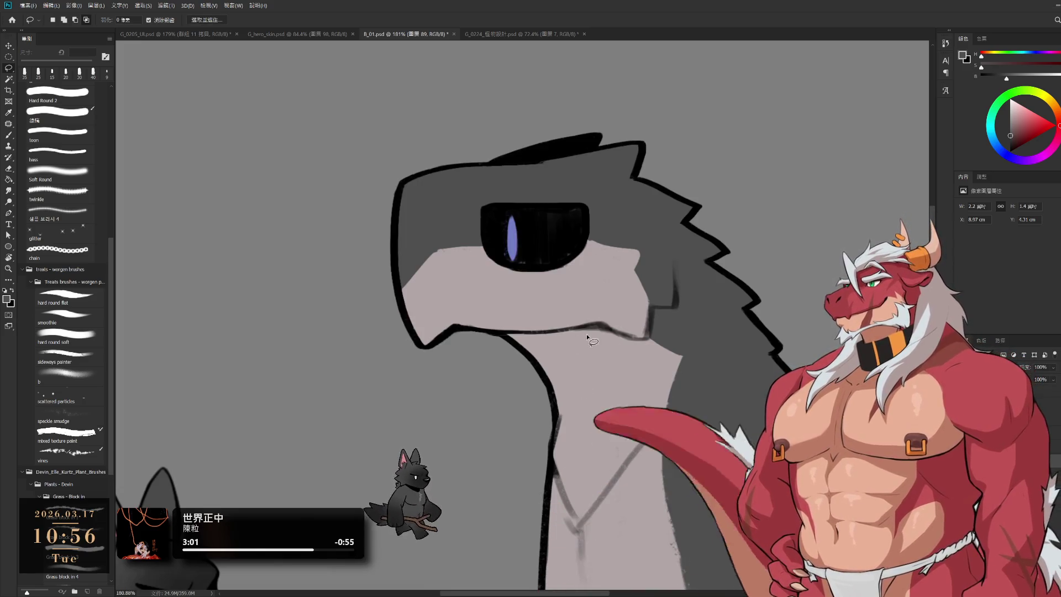
key(ctrl+z)
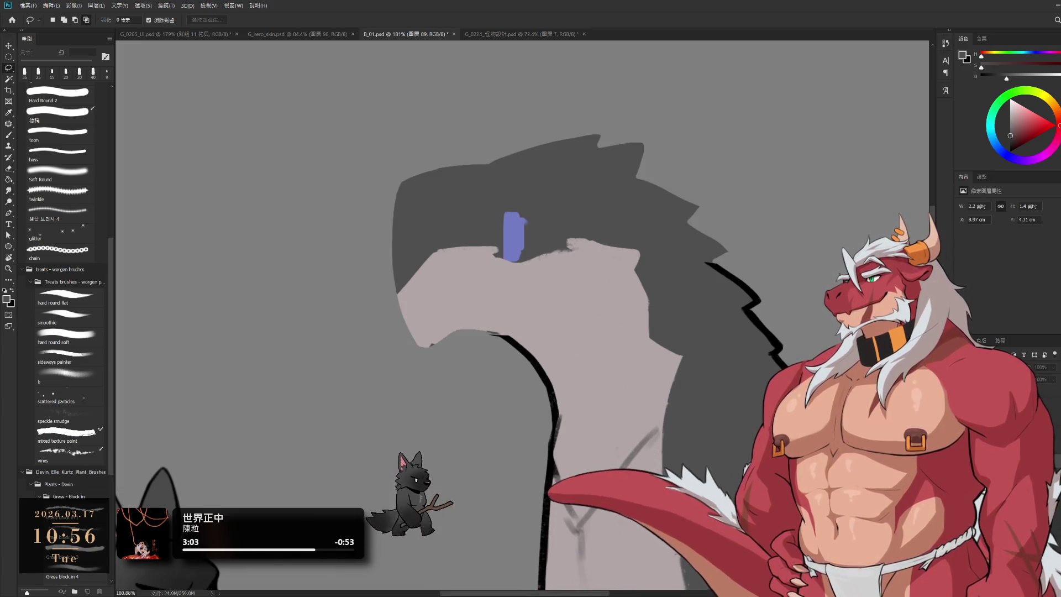
Paint light grey over the blue patch's bottom and fill out the blue eye patch
key(b)
alt+click(495, 265)
key(bracketright)
mouse_move(495, 264)
mouse_down()
mouse_move(528, 257)
mouse_move(452, 259)
mouse_up()
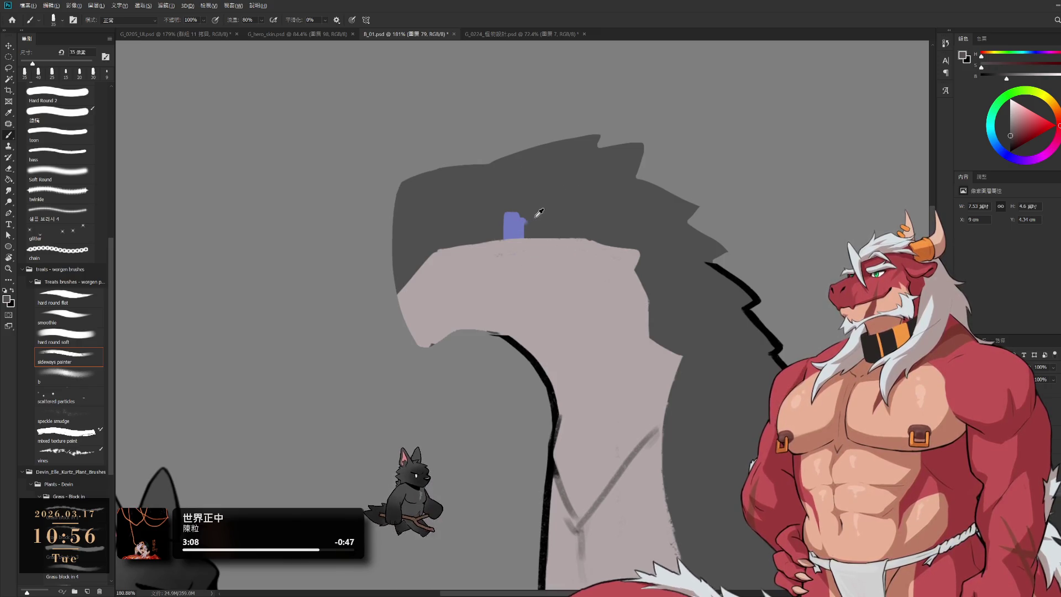
alt+click(517, 228)
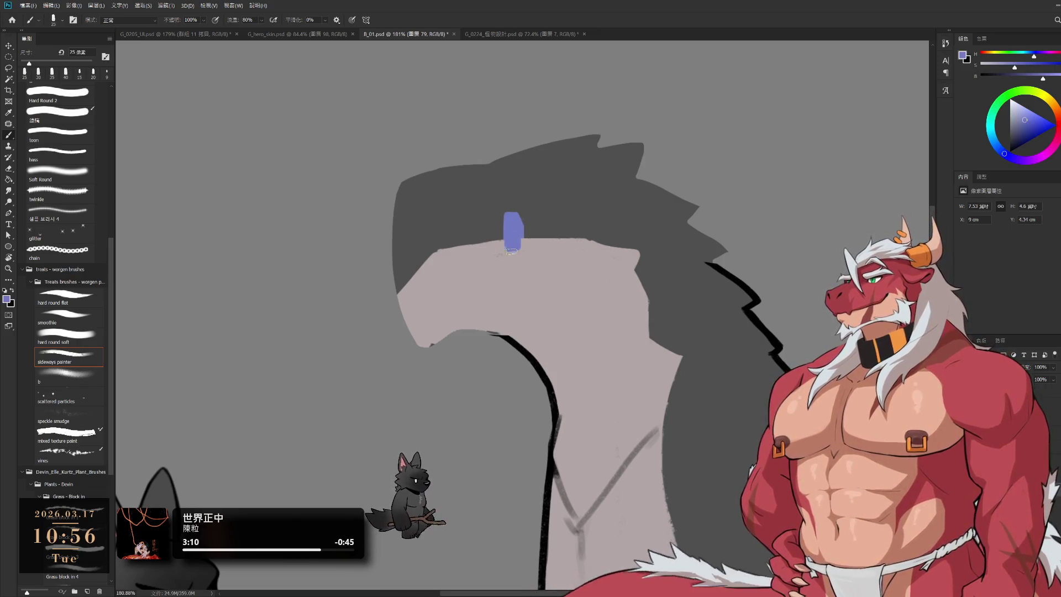
drag(511, 250, 513, 254)
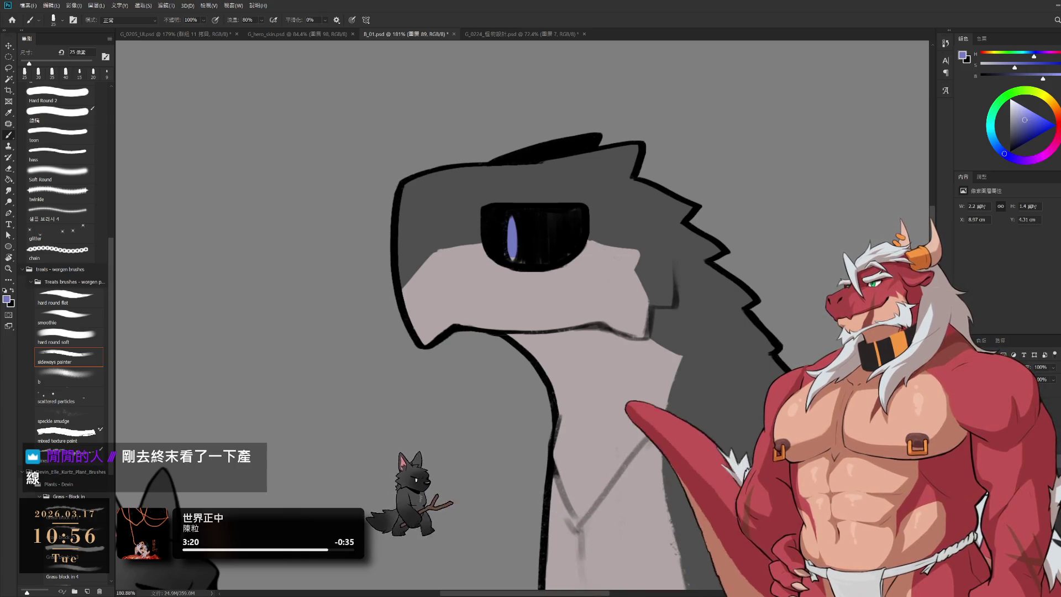
Lasso around the dragon's head and copy it onto a new layer with Ctrl+J
key(l)
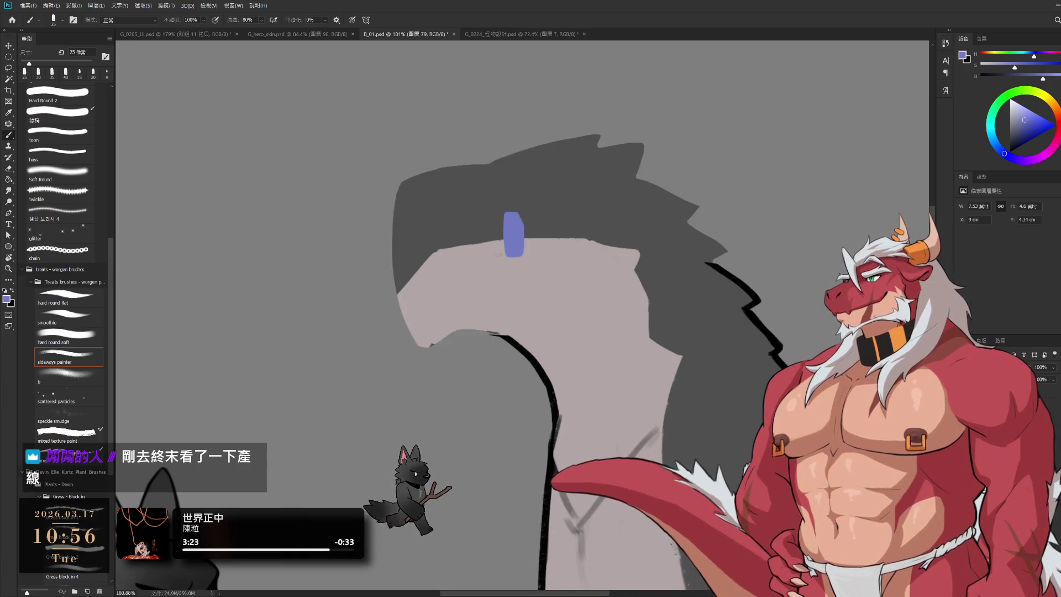
drag(494, 356, 700, 263)
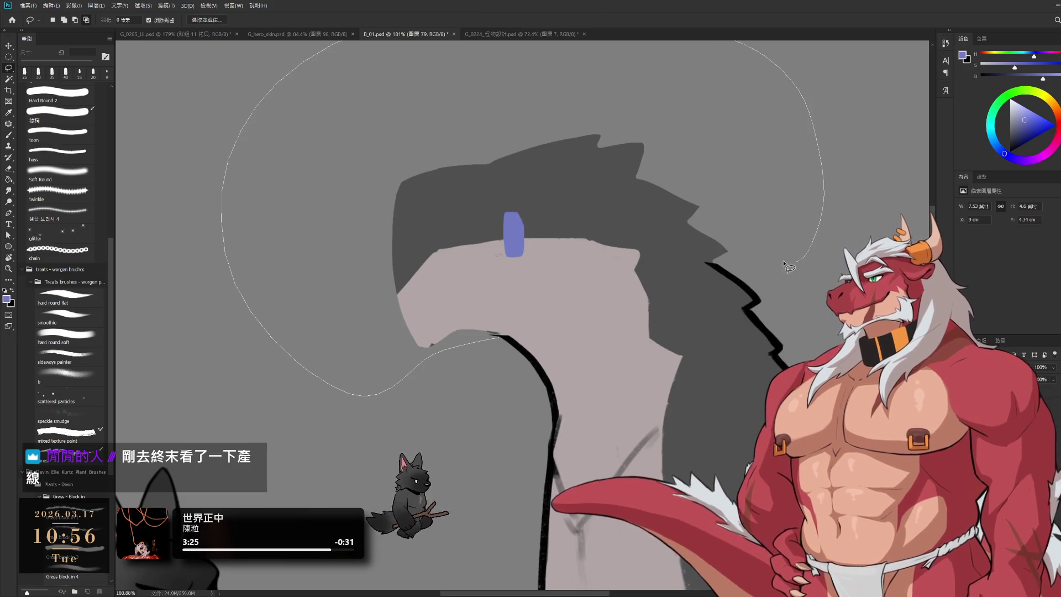
drag(700, 263, 582, 330)
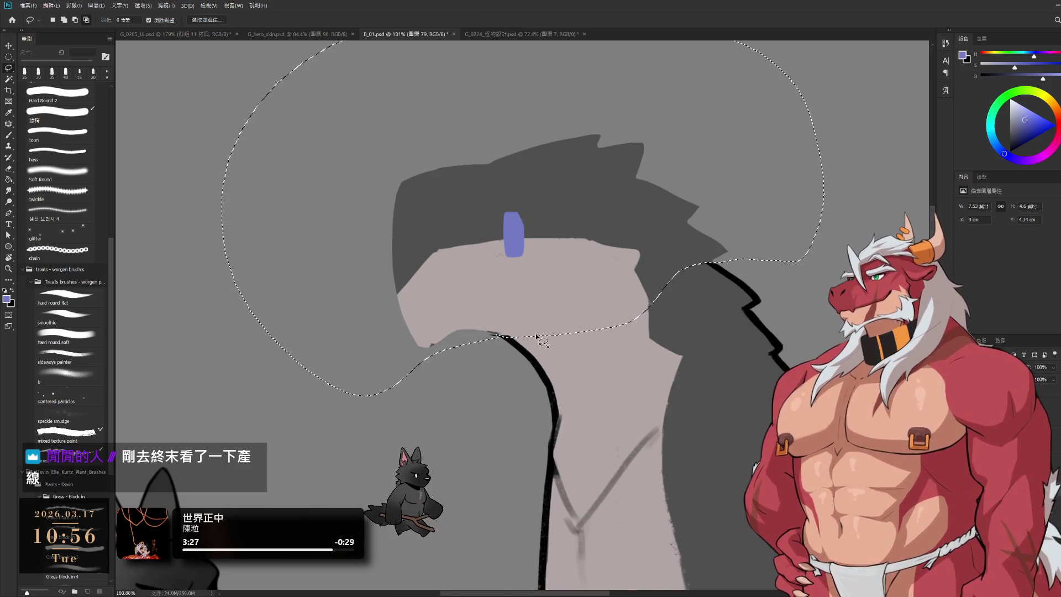
key(ctrl+j)
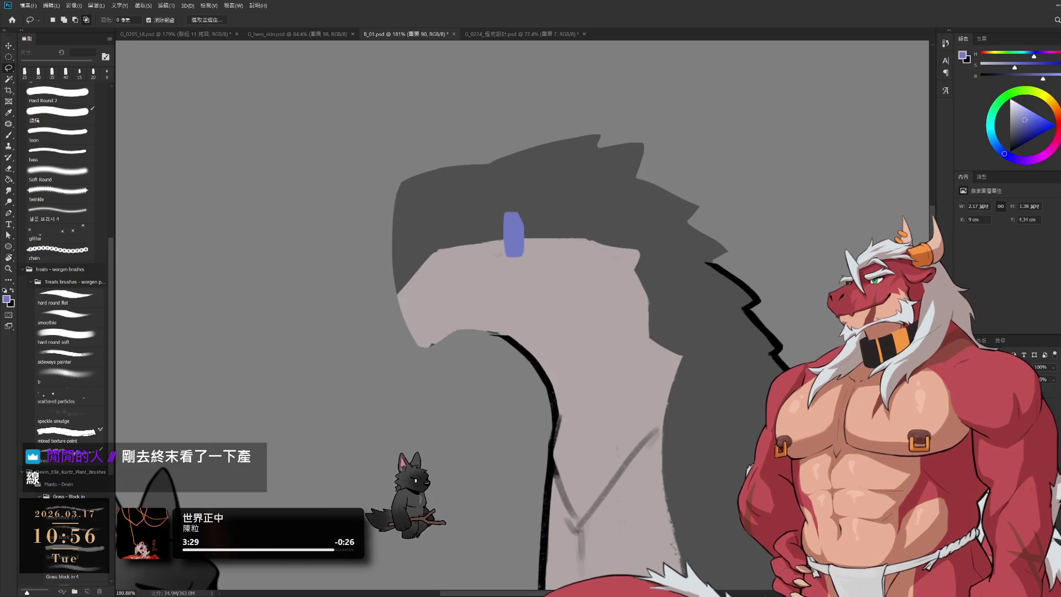